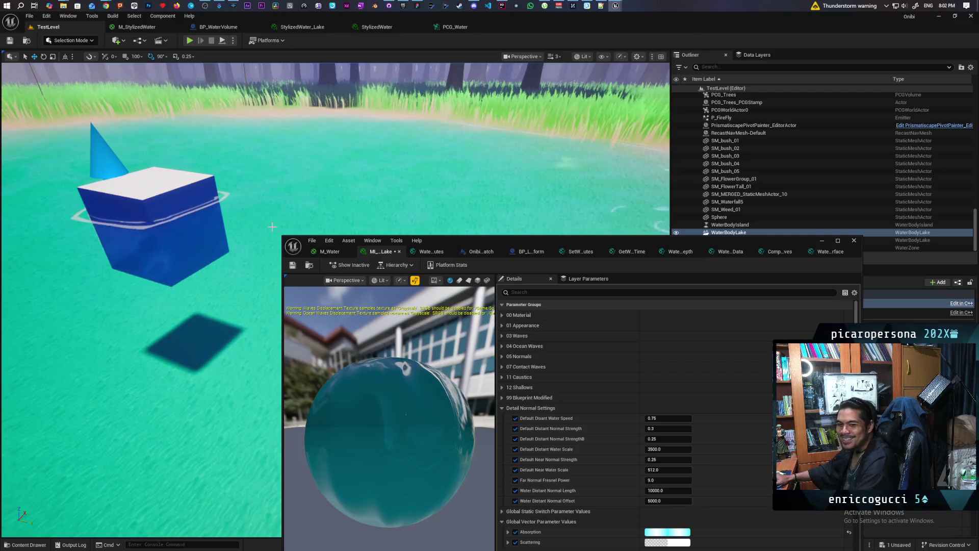
# Minimize the floating lake material editor and open the StylizedWater_Lake material instance.
pyautogui.moveTo(476, 239)
pyautogui.mouseDown()
pyautogui.moveTo(496, 389)
pyautogui.moveTo(527, 462)
pyautogui.moveTo(535, 97)
pyautogui.moveTo(527, 126)
pyautogui.mouseUp()
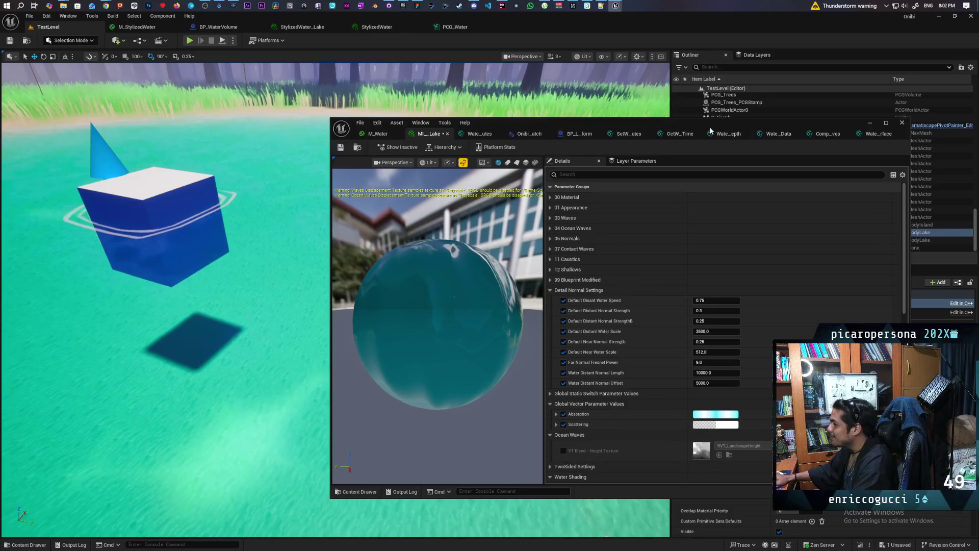
pyautogui.click(871, 124)
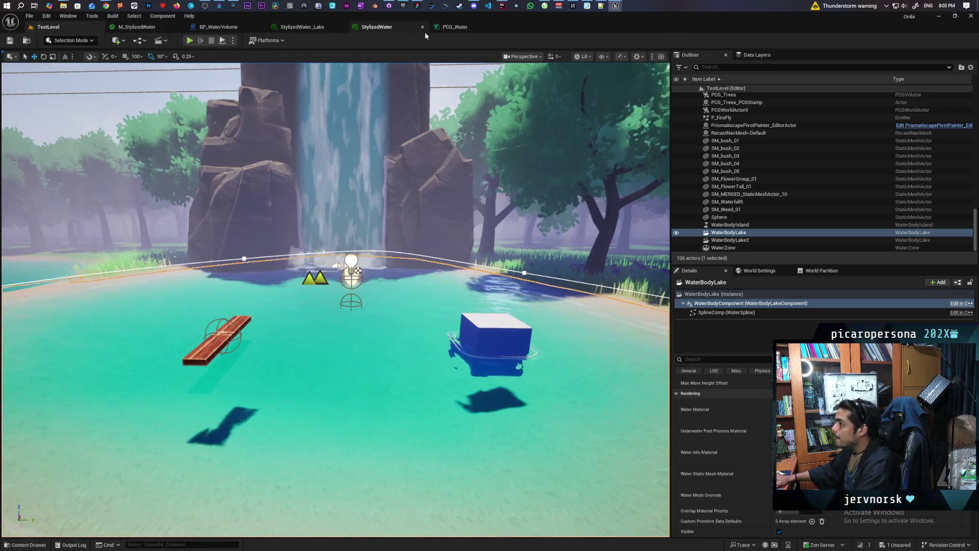
pyautogui.click(304, 27)
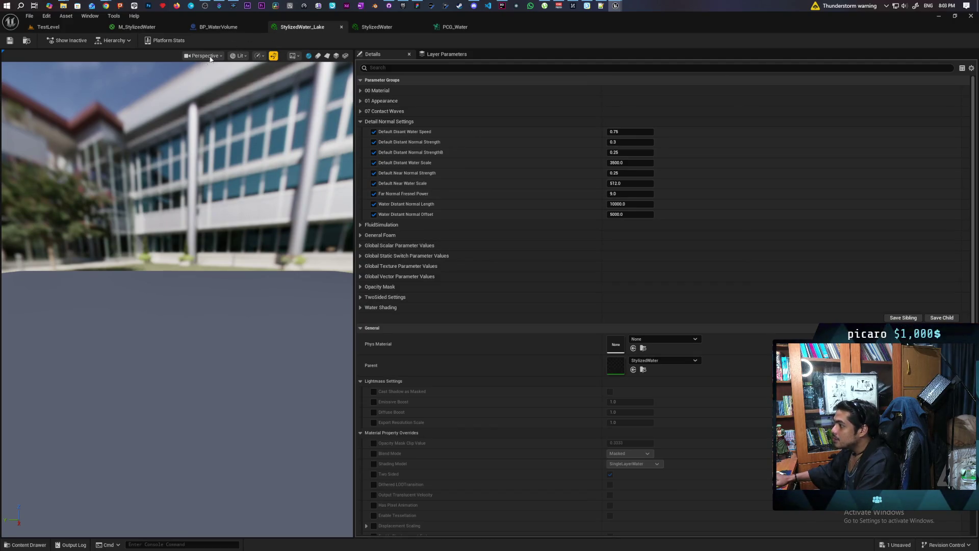
# Return to TestLevel and bring the floating editor back up on the M_Water graph.
pyautogui.click(51, 31)
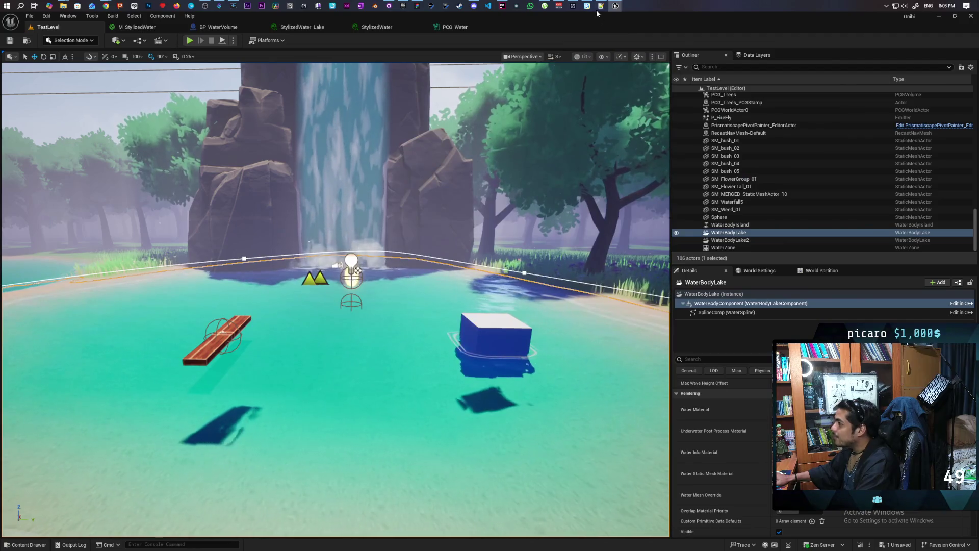
pyautogui.moveTo(616, 5)
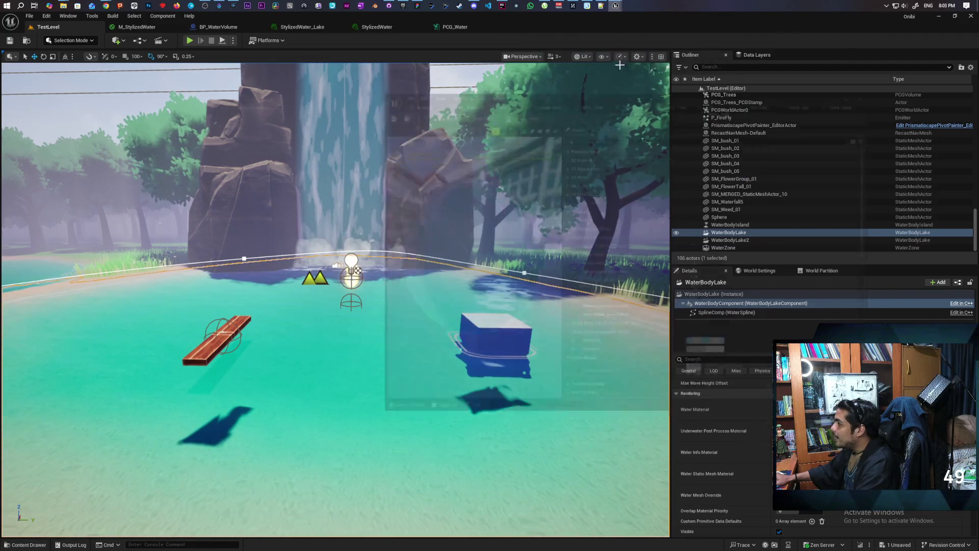
pyautogui.click(625, 38)
pyautogui.hotkey('ctrl', 'Tab')
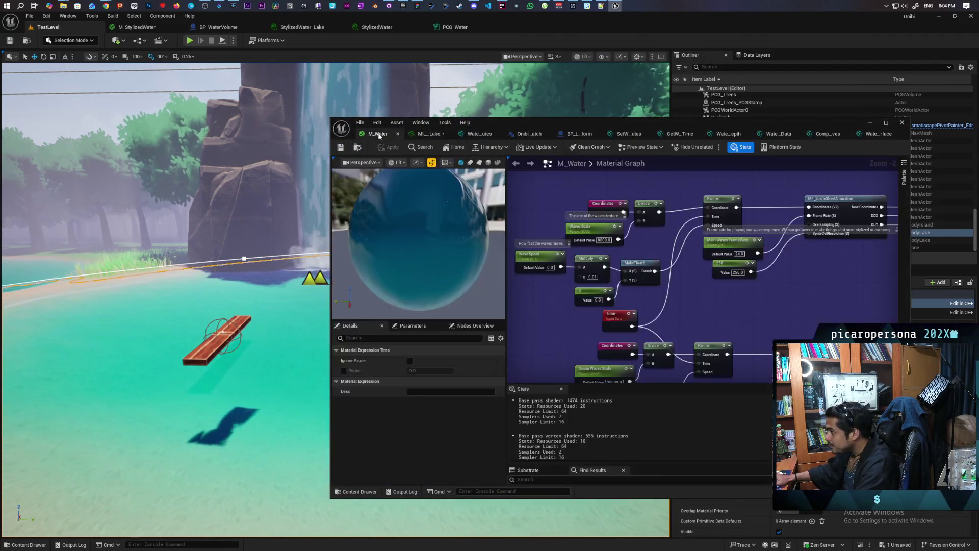
# Open the WaterAttributes function from M_Water and inspect its Depth for Min Refraction parameter.
pyautogui.scroll(-10, 606, 277)
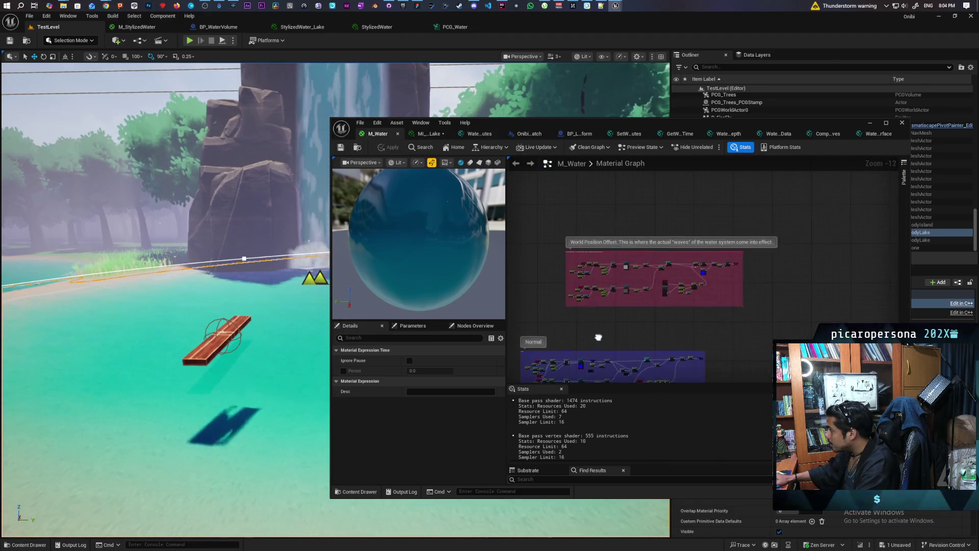
pyautogui.moveTo(599, 201); pyautogui.dragTo(570, 260)
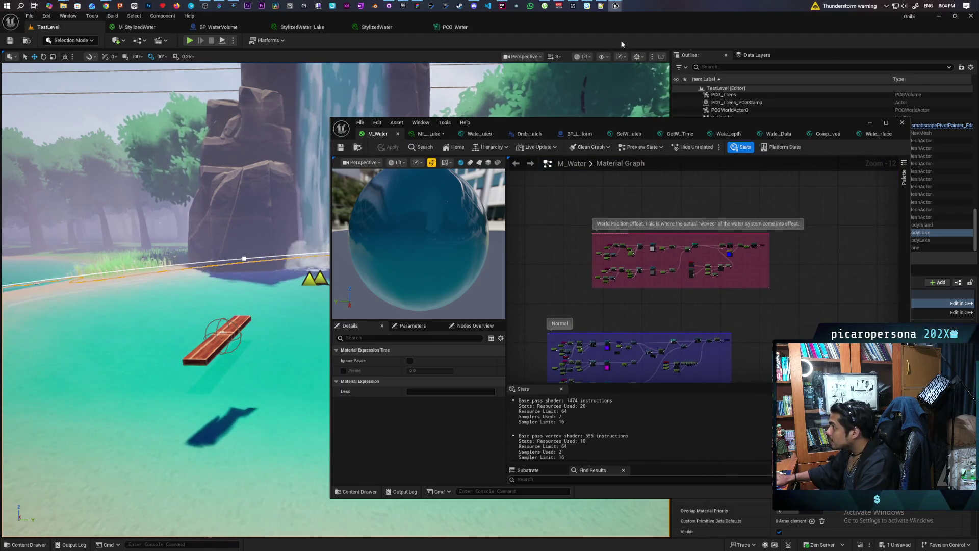
pyautogui.moveTo(695, 188)
pyautogui.mouseDown()
pyautogui.moveTo(642, 308)
pyautogui.moveTo(621, 215)
pyautogui.moveTo(676, 273)
pyautogui.mouseUp()
pyautogui.scroll(8, 646, 294)
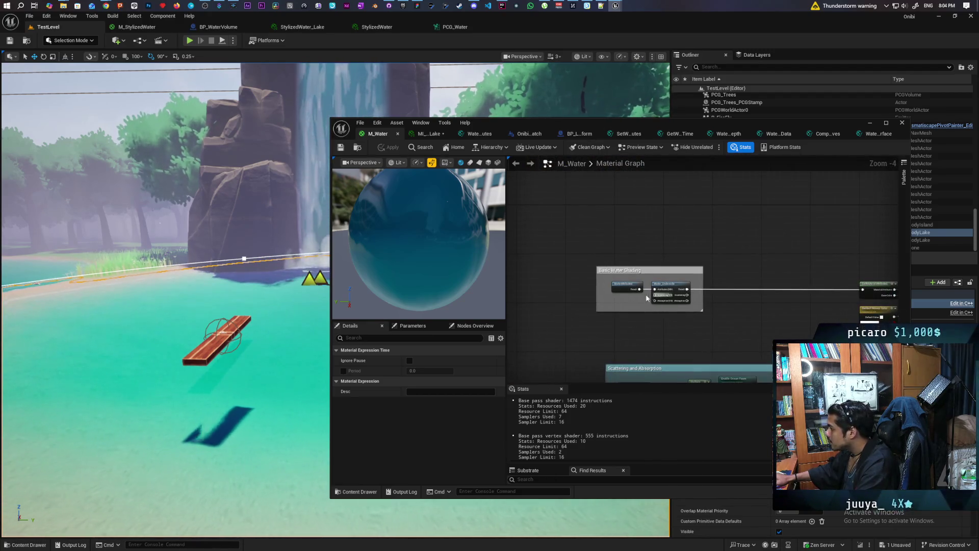
pyautogui.doubleClick(619, 289)
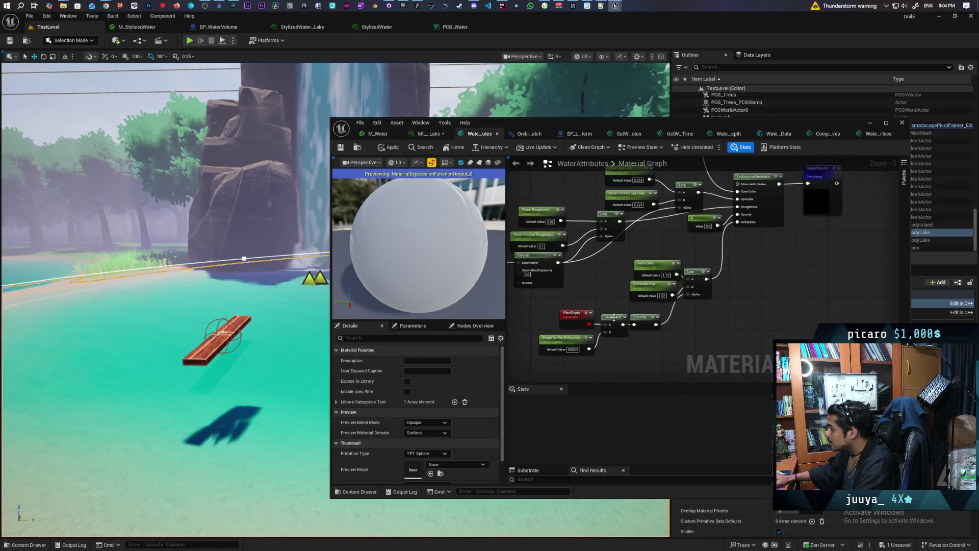
pyautogui.click(569, 338)
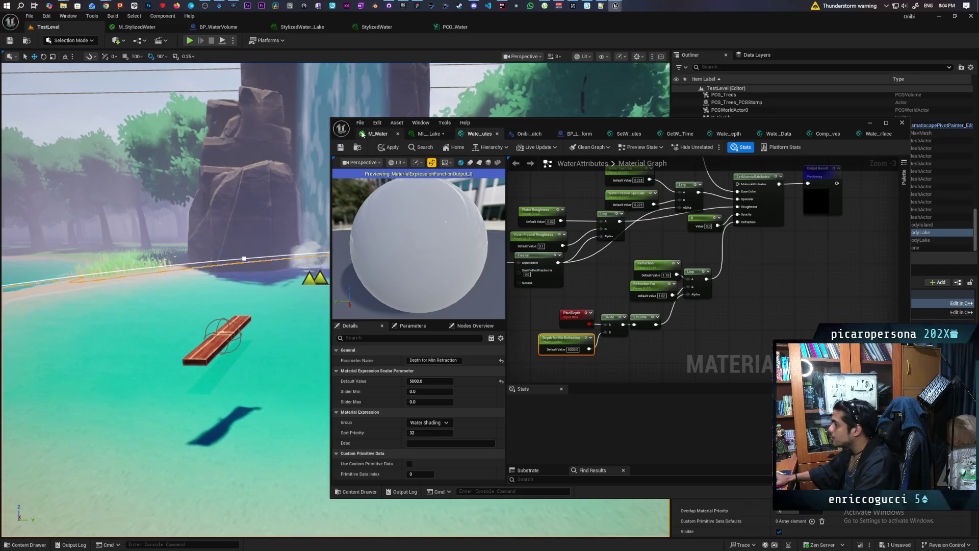
# Show M_StylizedWater in the main editor and MI_Water_Lake's parameters in the floating window.
pyautogui.click(390, 133)
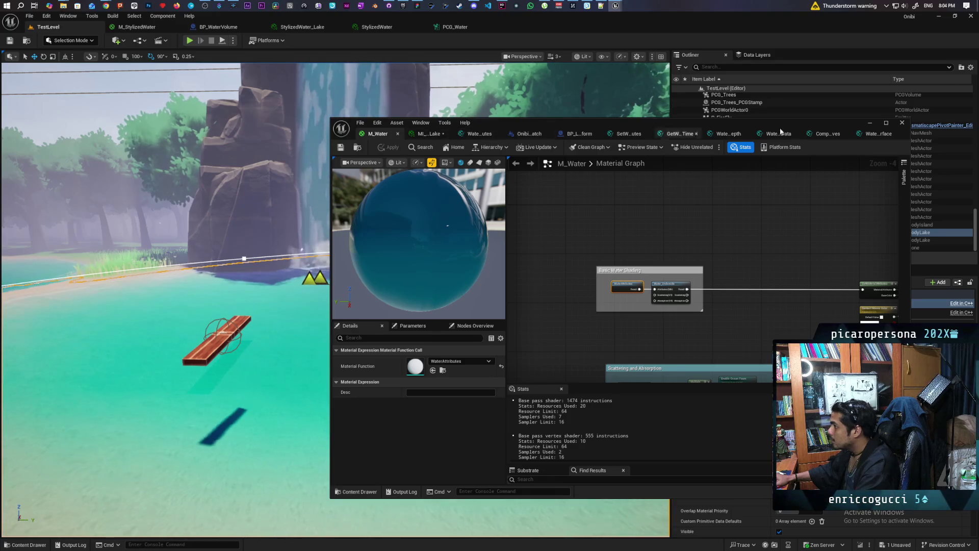
pyautogui.click(472, 133)
pyautogui.click(384, 134)
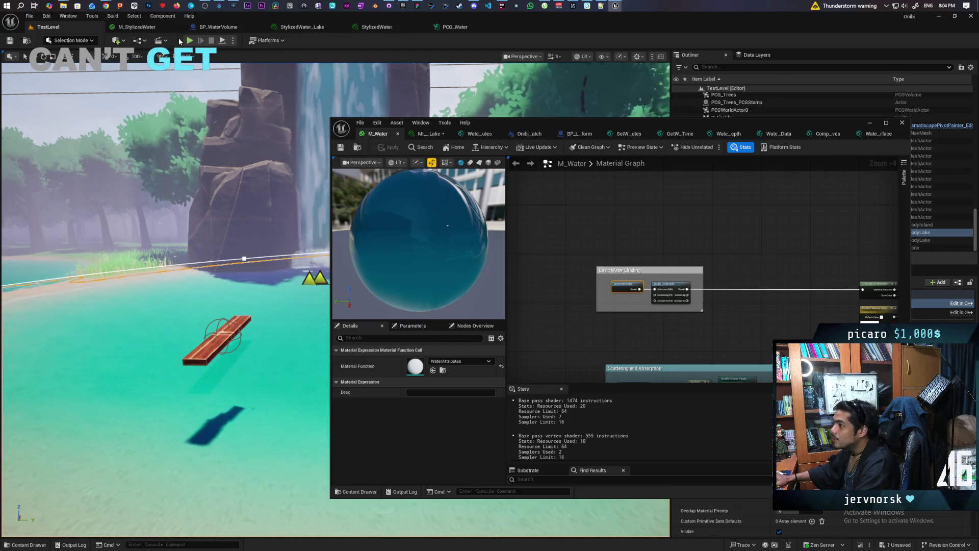
pyautogui.click(148, 28)
pyautogui.click(428, 133)
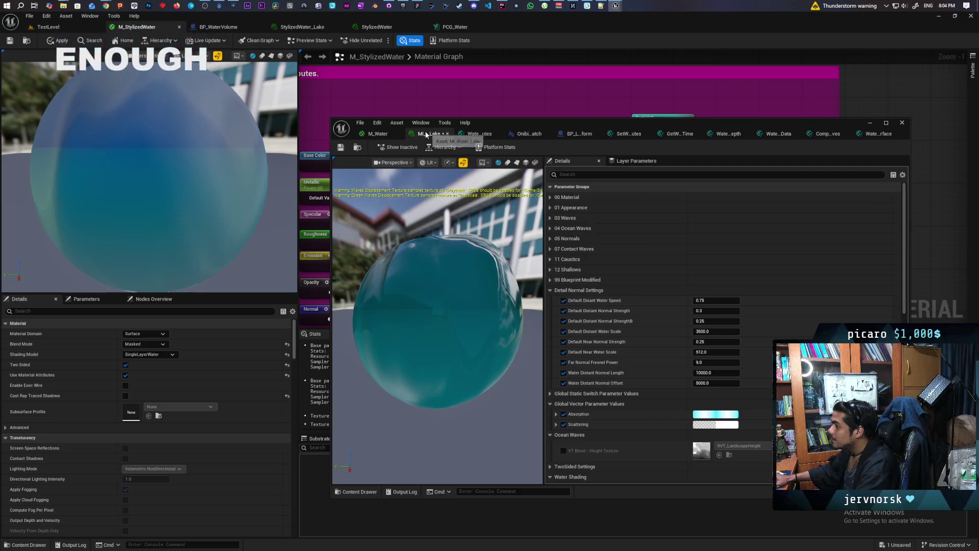
# In WaterAttributes, select the Refraction, Refraction Far, PixelDepth, Divide and Saturate nodes.
pyautogui.click(377, 134)
pyautogui.scroll(-5, 718, 284)
pyautogui.scroll(5, 689, 280)
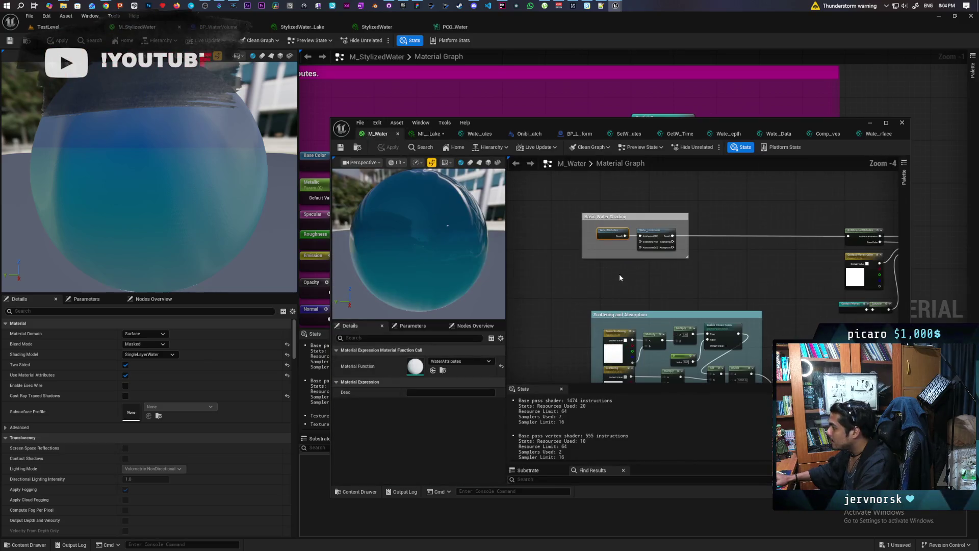
pyautogui.doubleClick(609, 237)
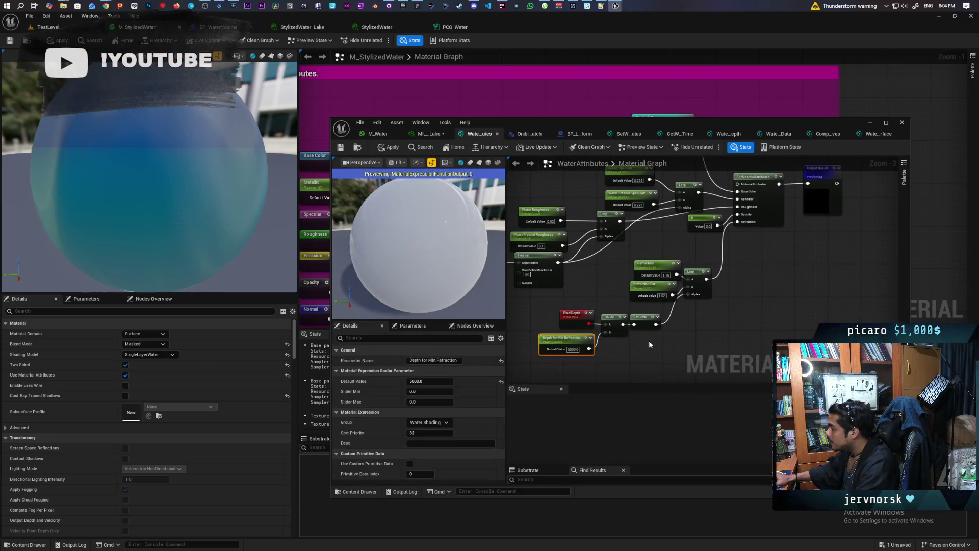
pyautogui.scroll(2, 649, 341)
pyautogui.moveTo(676, 332)
pyautogui.mouseDown()
pyautogui.moveTo(721, 322)
pyautogui.moveTo(757, 234)
pyautogui.moveTo(827, 226)
pyautogui.mouseUp()
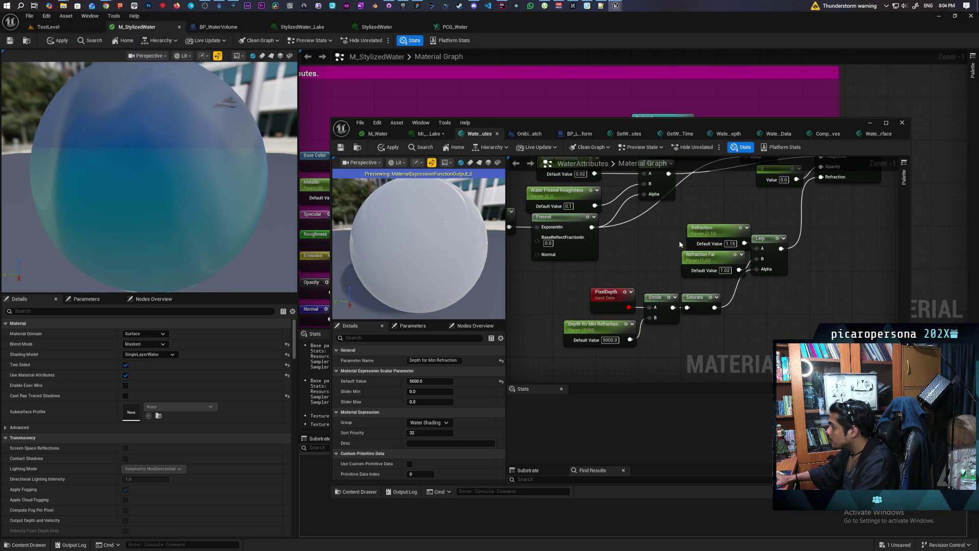
pyautogui.moveTo(681, 217); pyautogui.dragTo(724, 281)
pyautogui.scroll(1, 724, 281)
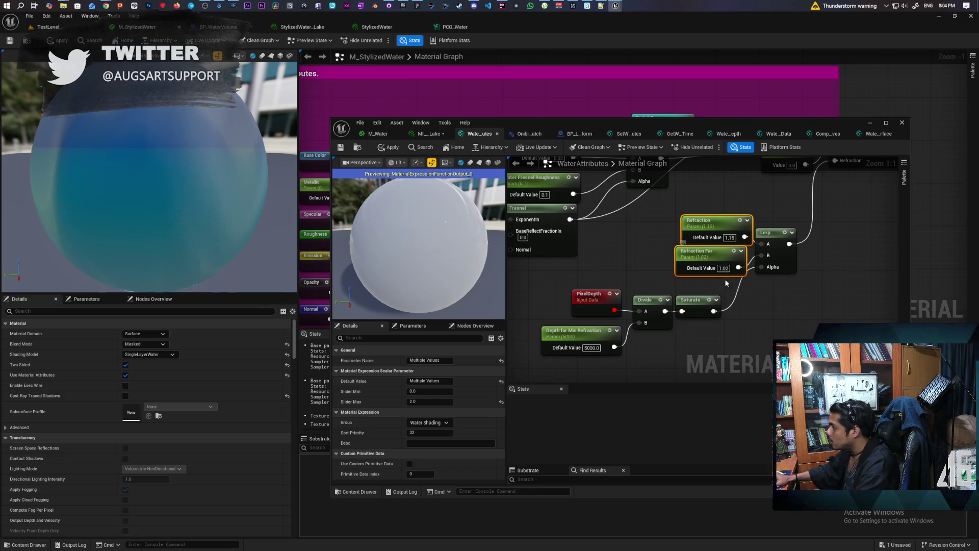
pyautogui.moveTo(602, 363)
pyautogui.mouseDown()
pyautogui.moveTo(607, 349)
pyautogui.moveTo(720, 300)
pyautogui.mouseUp()
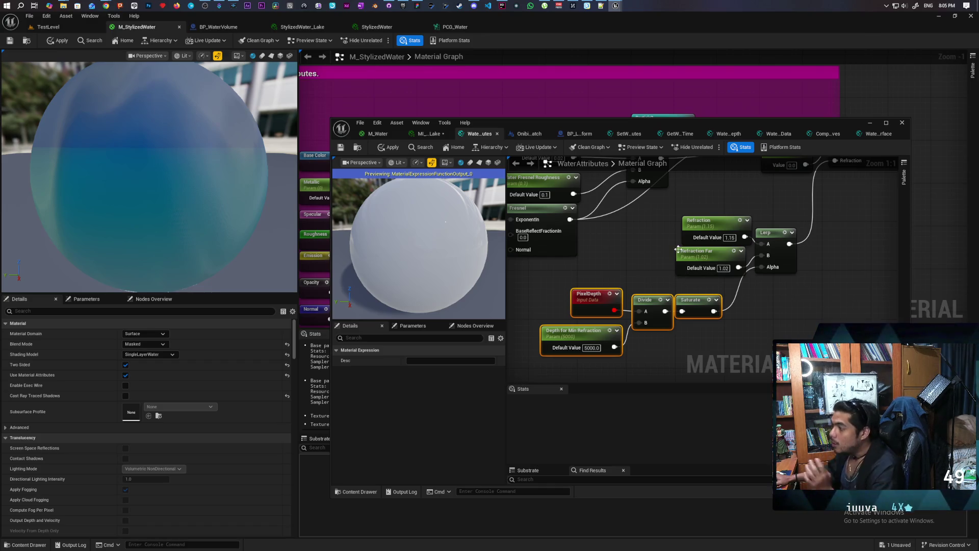
pyautogui.click(393, 134)
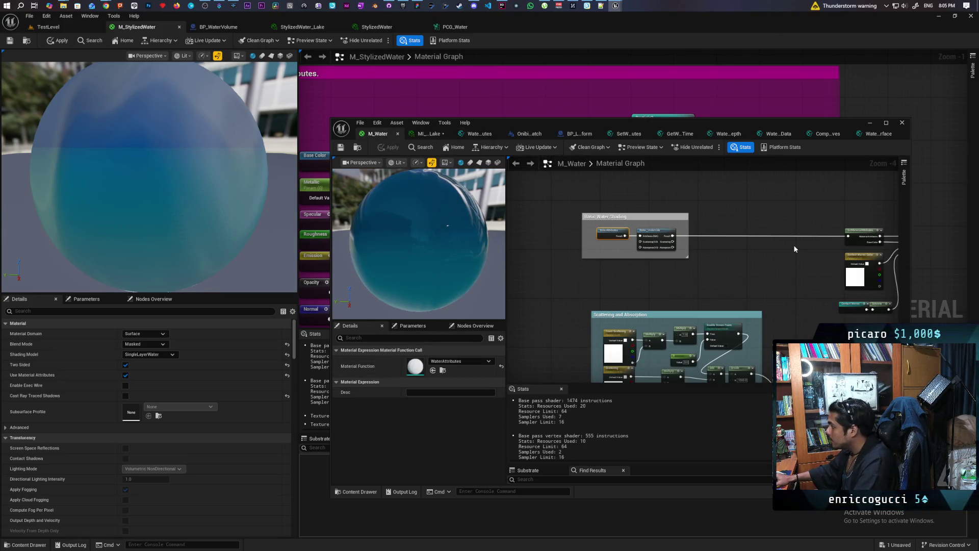
# Select the M_Water material output node to show its material settings.
pyautogui.scroll(-4, 796, 250)
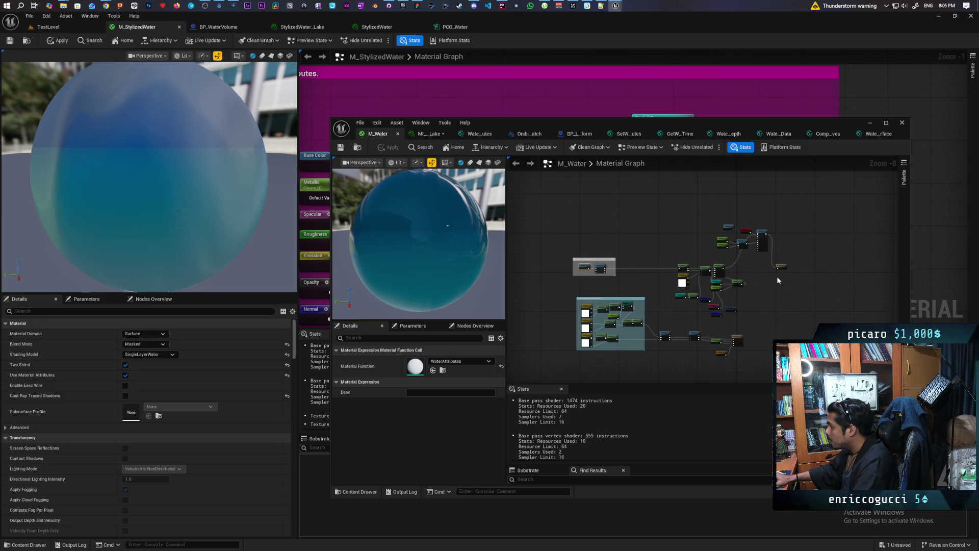
pyautogui.scroll(4, 781, 276)
pyautogui.moveTo(757, 233); pyautogui.dragTo(748, 281)
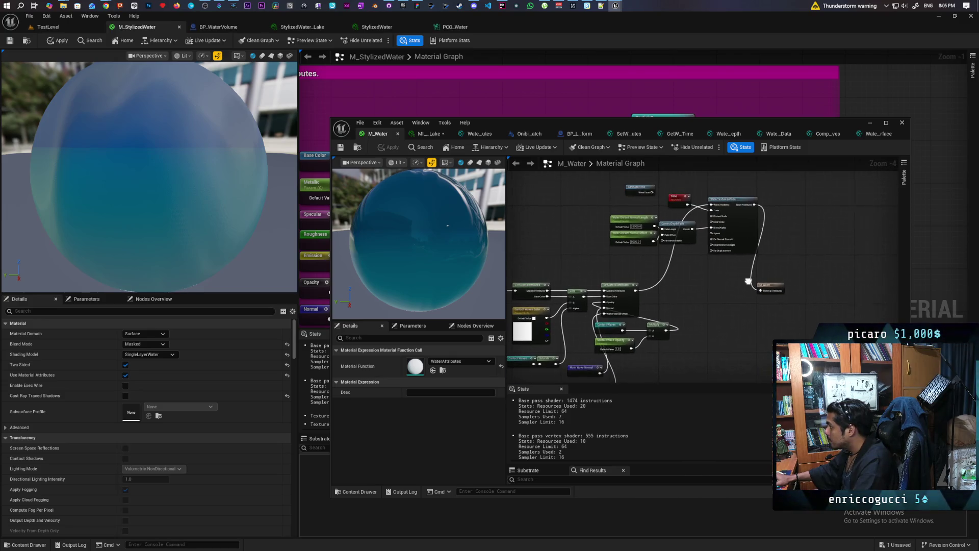
pyautogui.click(775, 285)
# Filter the M_Water Details panel with 'refract' to reach the Refraction settings.
pyautogui.write('wall')
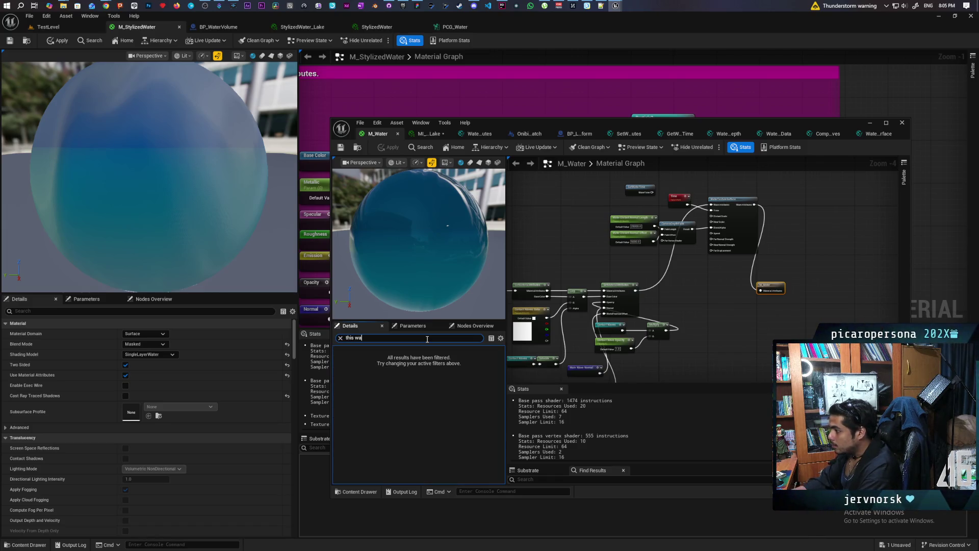
pyautogui.press('BackSpace')
pyautogui.press('BackSpace')
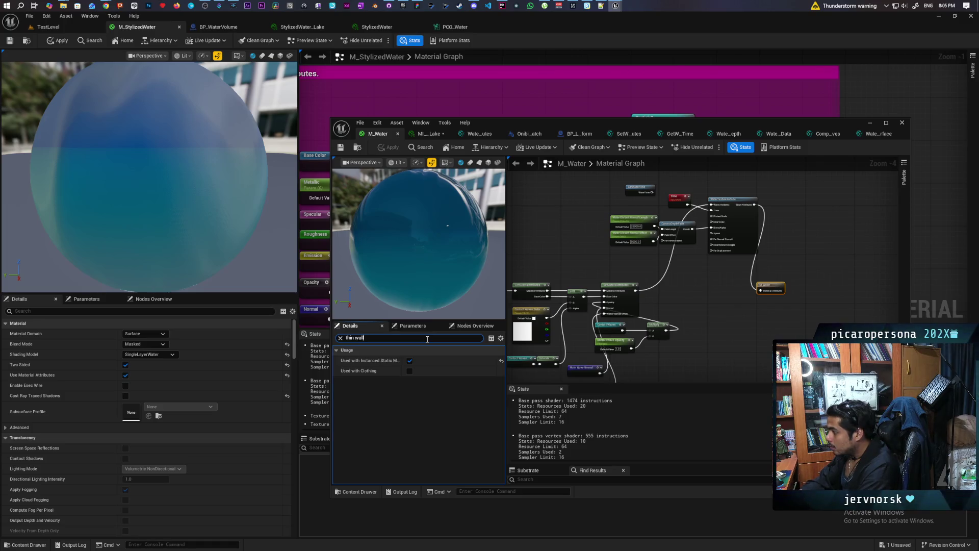
pyautogui.write('e')
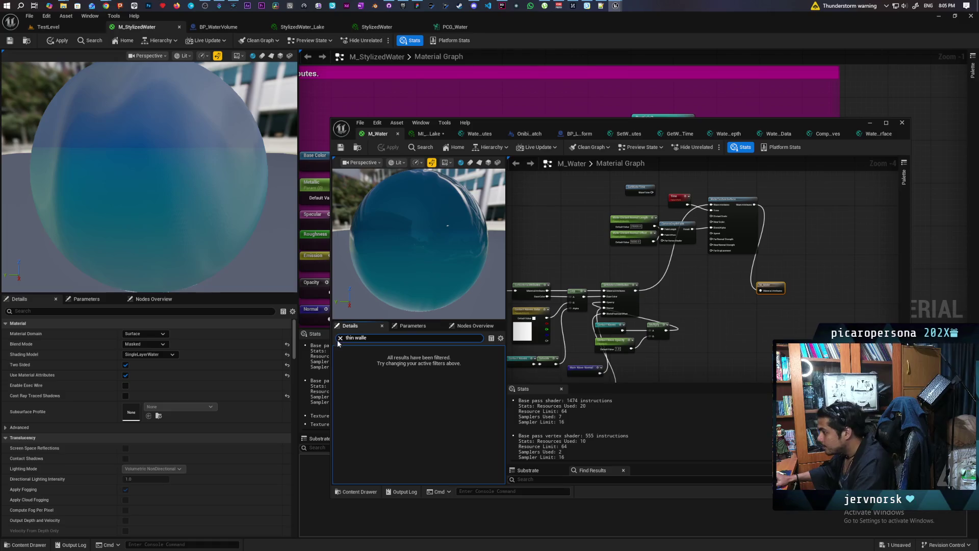
pyautogui.click(340, 338)
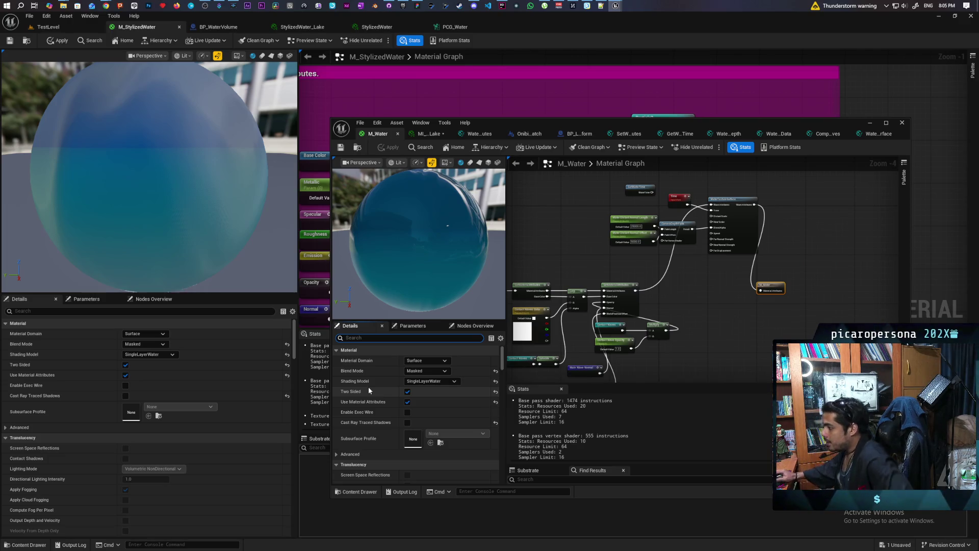
pyautogui.write('refractio')
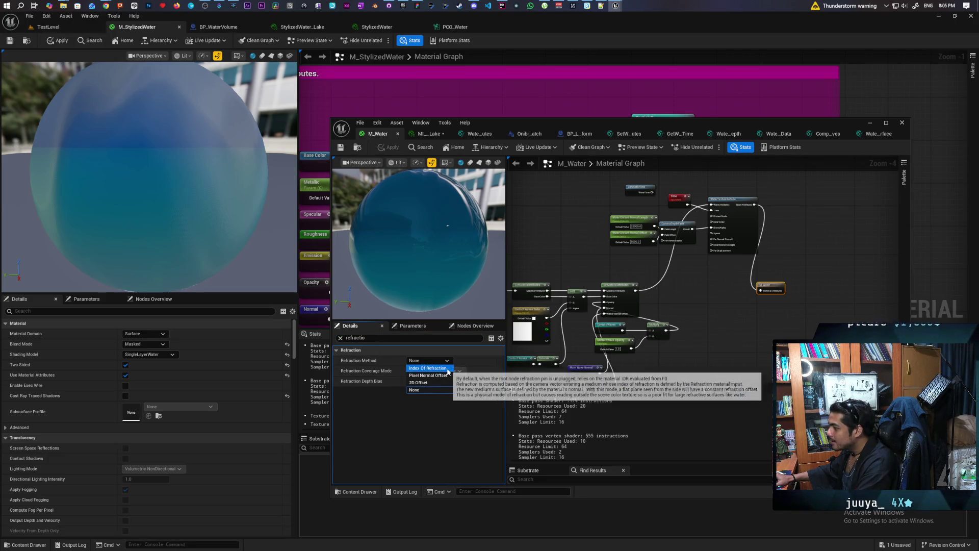
# Apply M_Water with Pixel Normal Offset refraction and return to TestLevel.
pyautogui.click(430, 390)
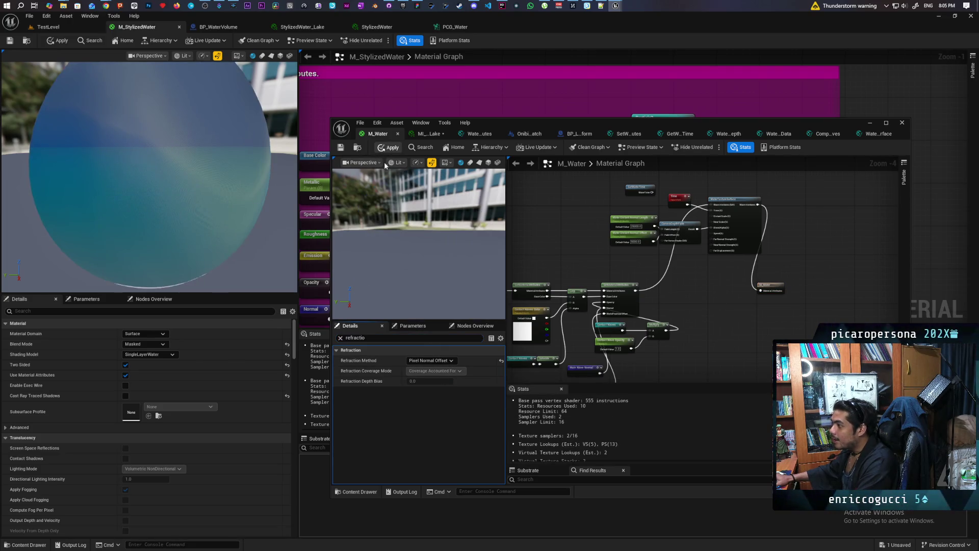
pyautogui.click(388, 148)
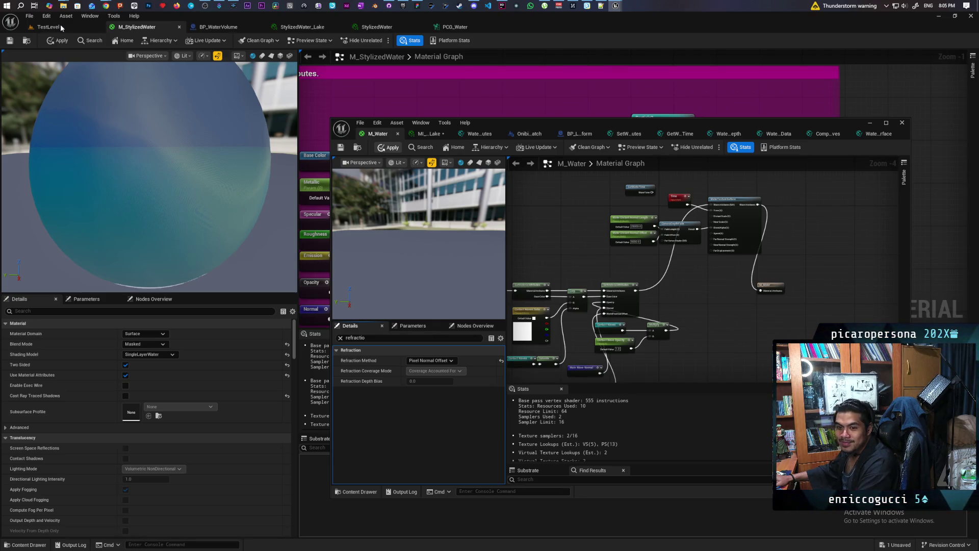
pyautogui.click(60, 24)
# Fly the viewport camera over the lake toward the floating blue box.
pyautogui.press('w')
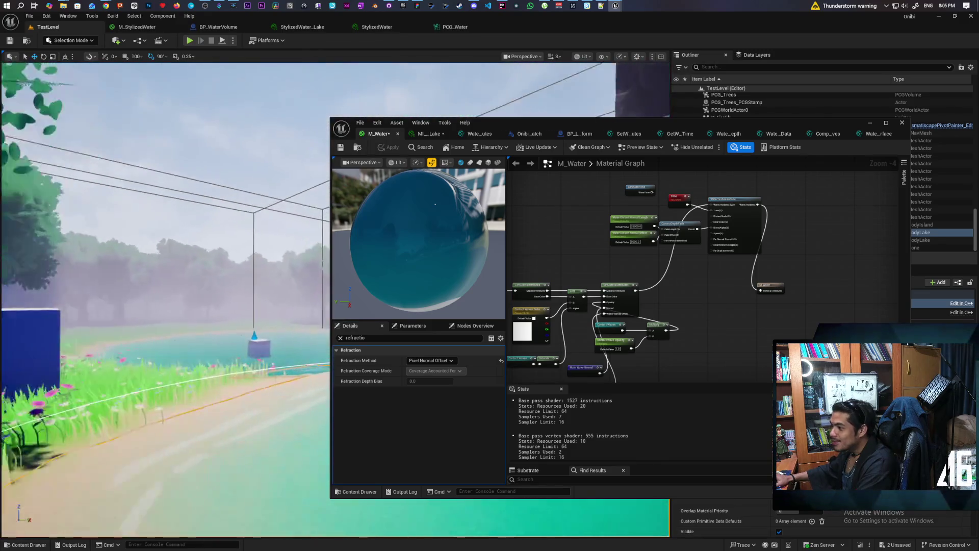
pyautogui.press('w')
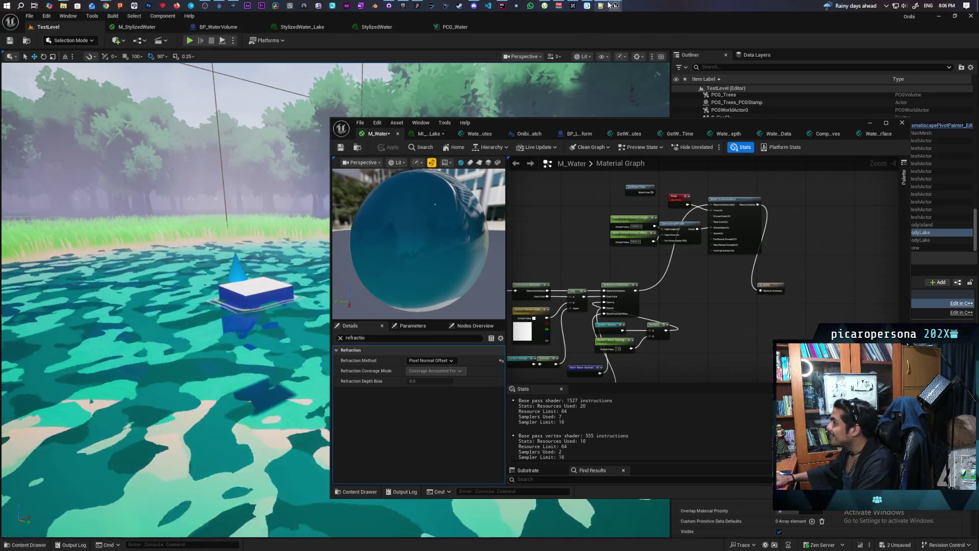
pyautogui.moveTo(616, 6)
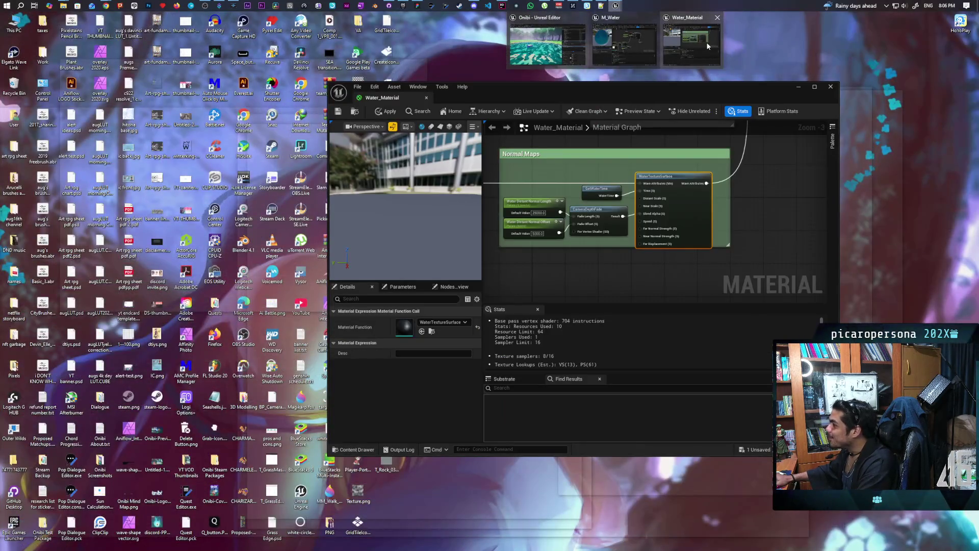
# Bring up Water_Material and filter its Details to the refraction settings.
pyautogui.click(707, 46)
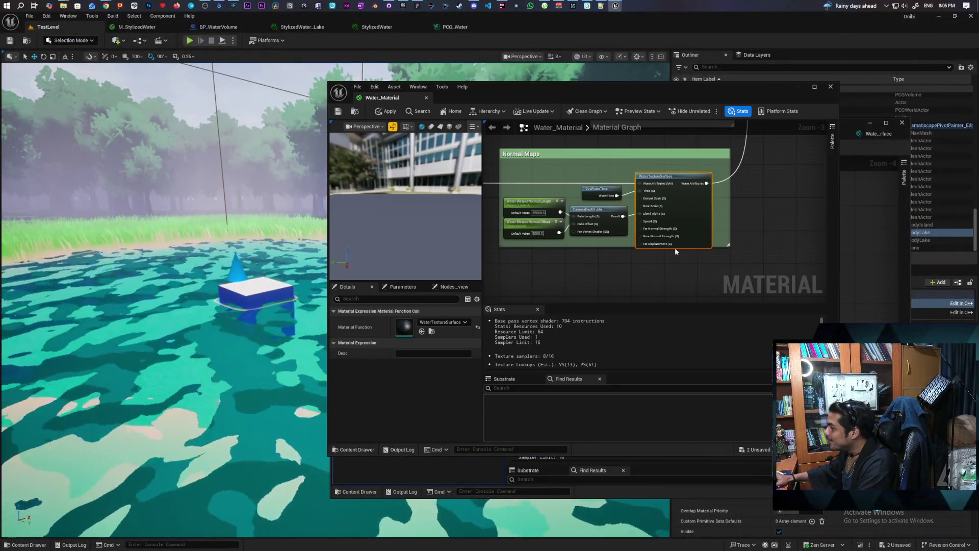
pyautogui.moveTo(674, 247); pyautogui.dragTo(645, 298)
pyautogui.scroll(-6, 534, 210)
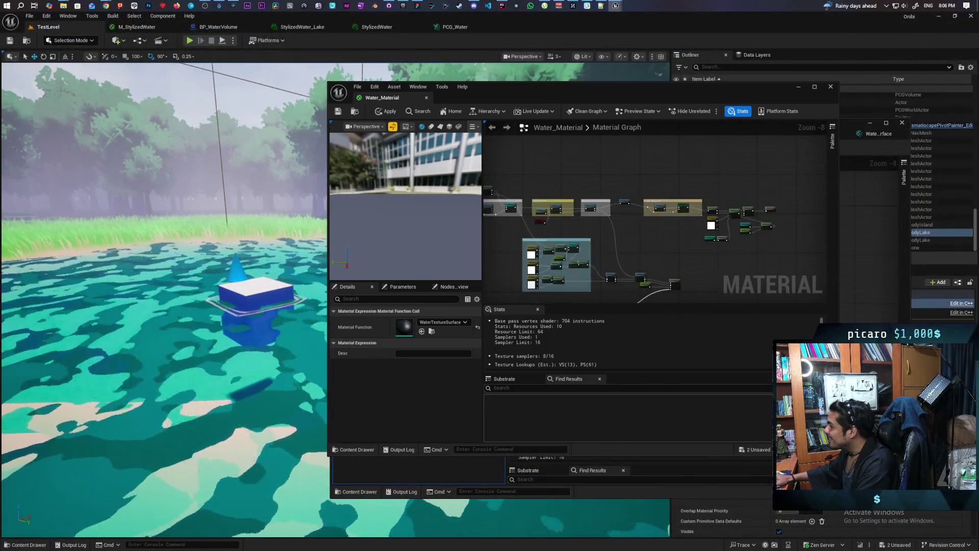
pyautogui.click(554, 205)
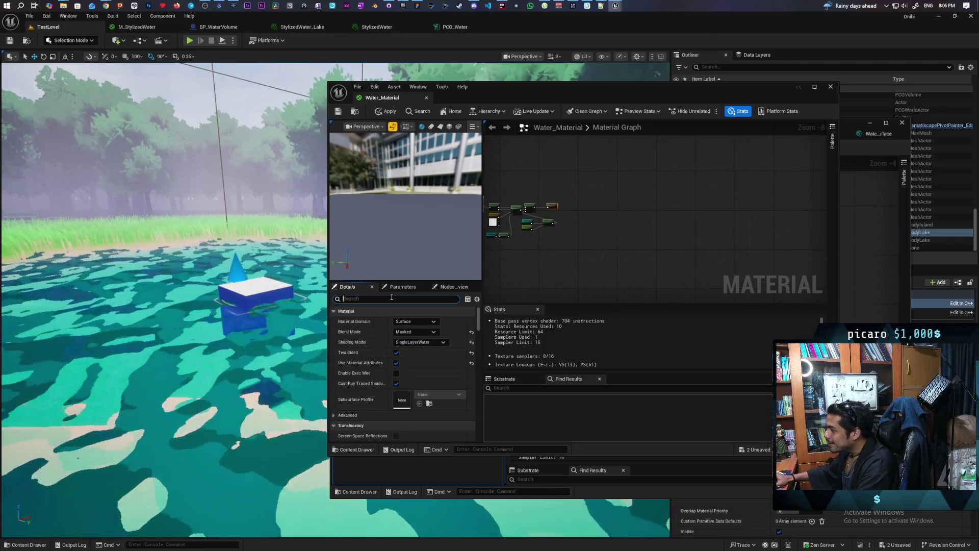
pyautogui.write('re')
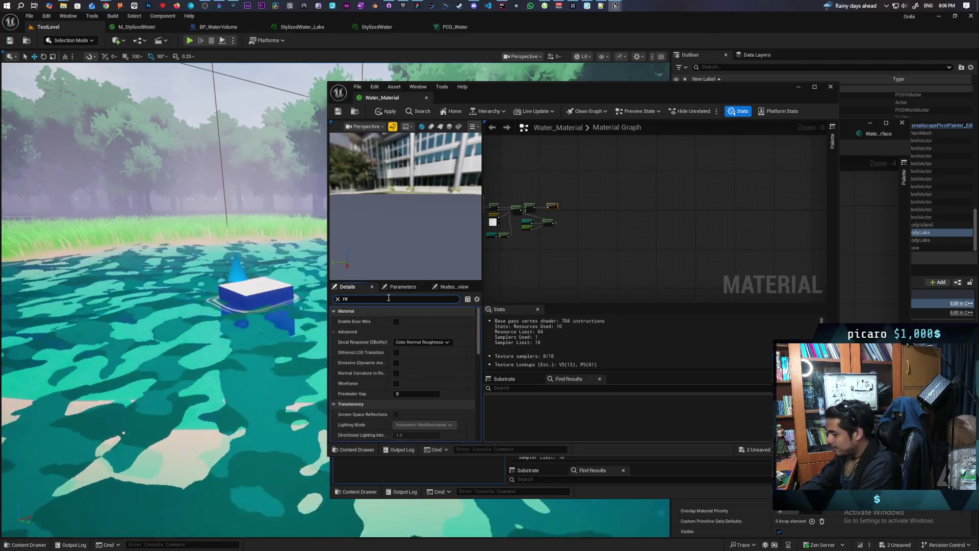
pyautogui.write('fra')
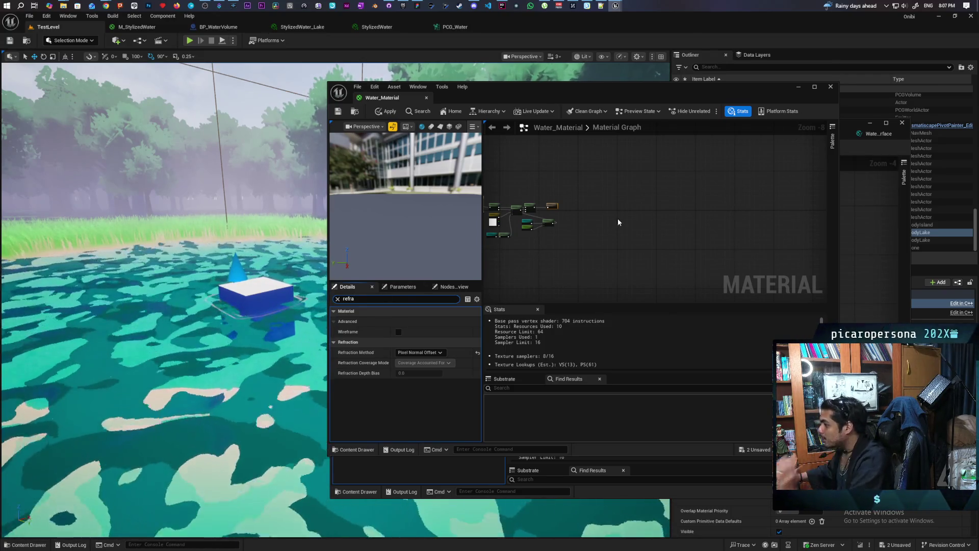
# Apply and save Water_Material, clear the Details filter, and minimize its window.
pyautogui.moveTo(630, 200); pyautogui.dragTo(675, 149)
pyautogui.scroll(-2, 594, 226)
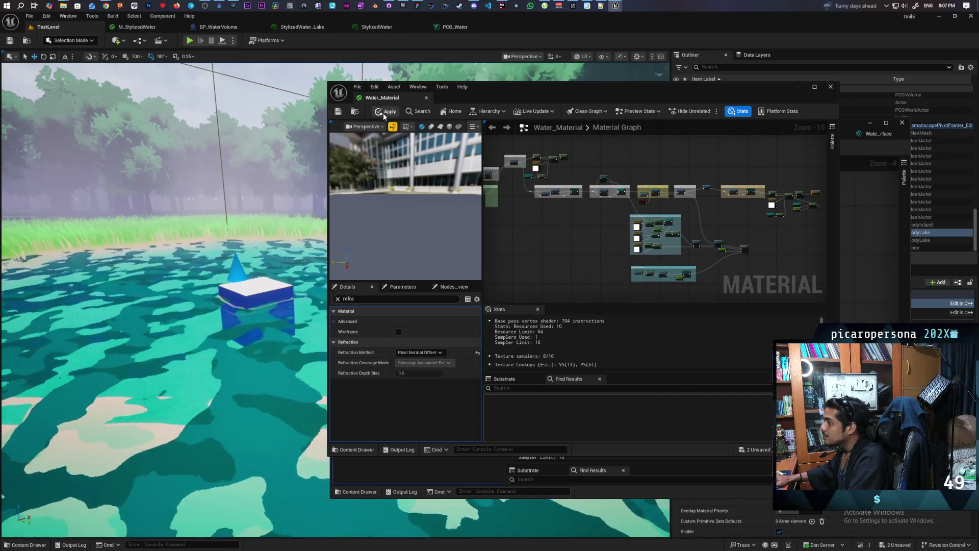
pyautogui.click(364, 113)
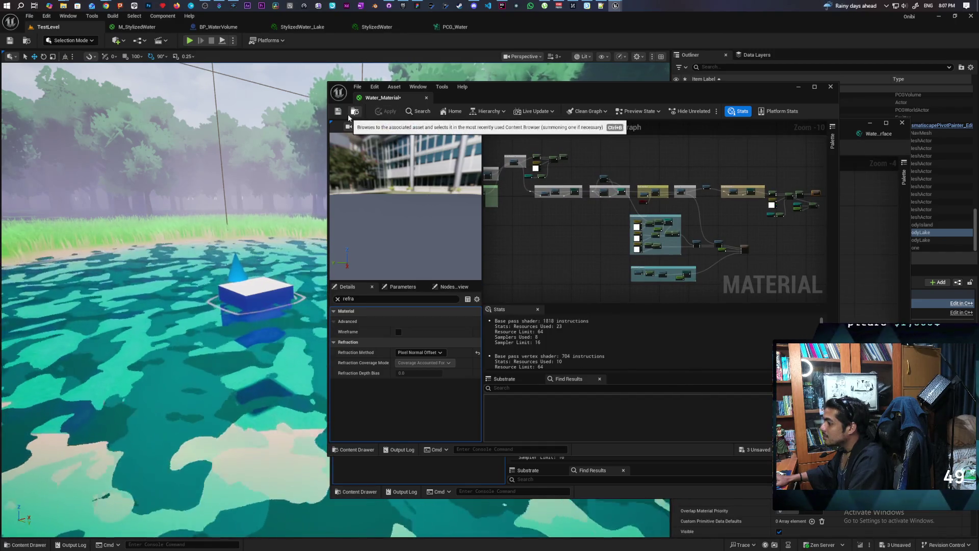
pyautogui.click(338, 111)
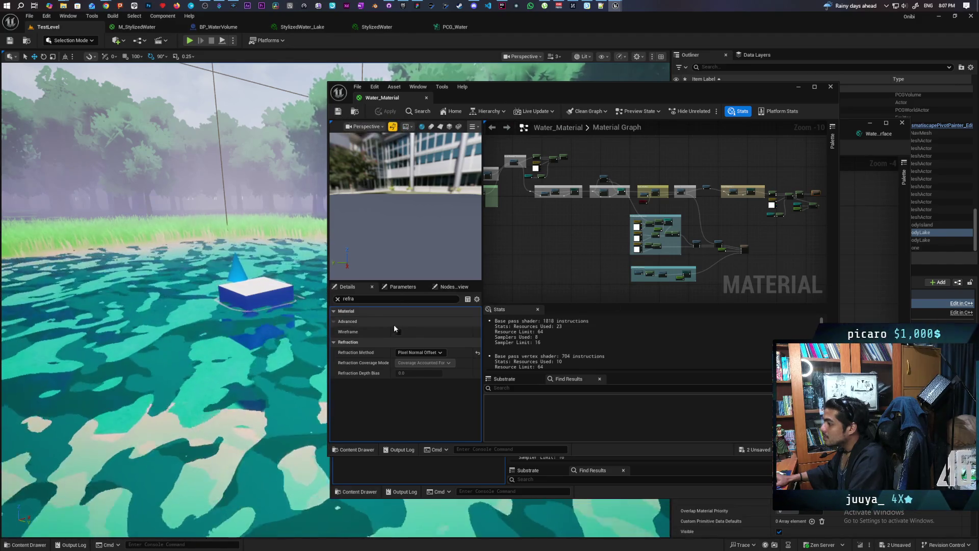
pyautogui.click(338, 299)
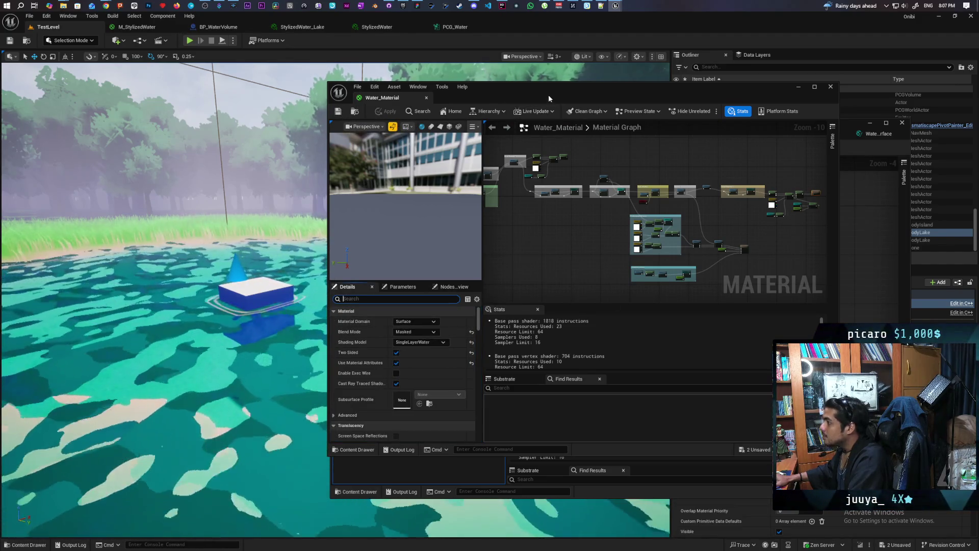
pyautogui.press('f')
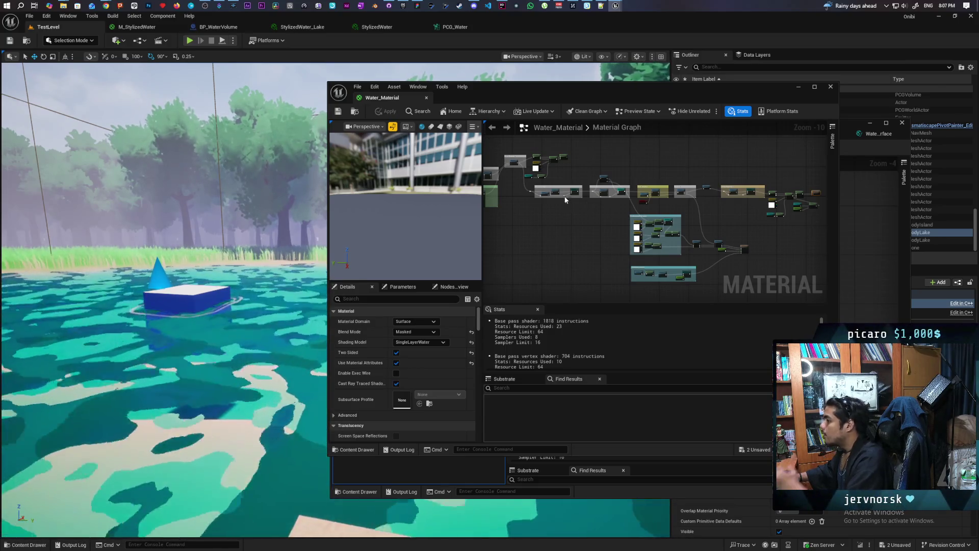
pyautogui.click(797, 87)
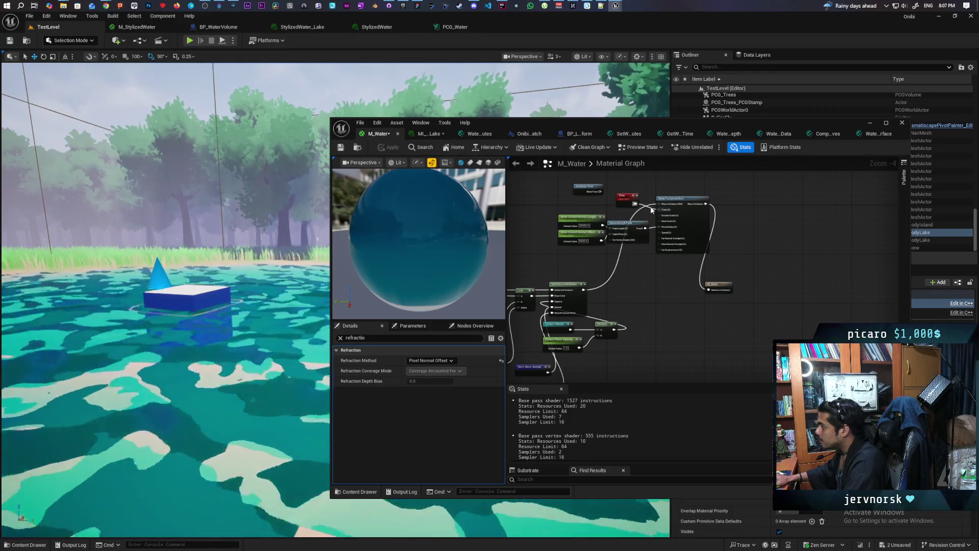
# Wire the Substrate node directly into M_Water's material output and apply the change.
pyautogui.moveTo(643, 209); pyautogui.dragTo(618, 230)
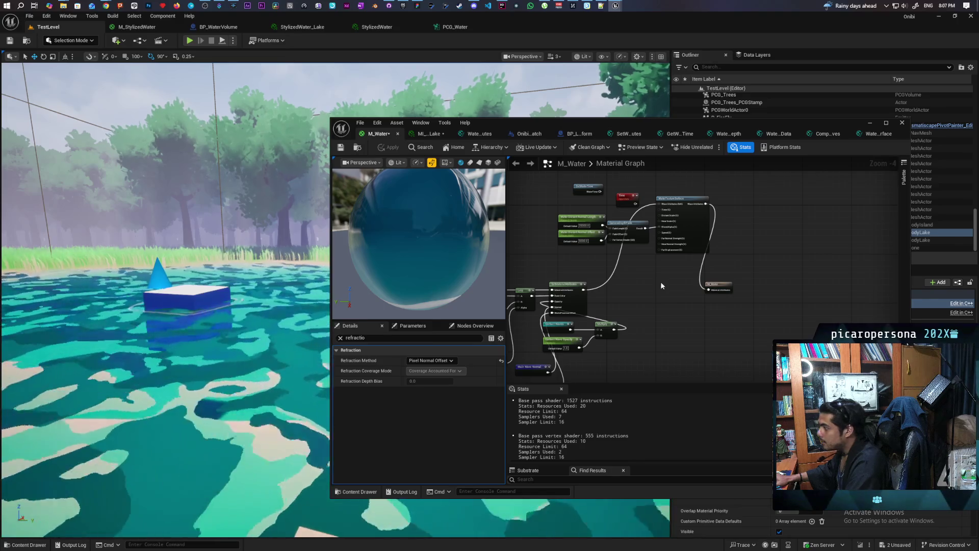
pyautogui.moveTo(584, 289)
pyautogui.mouseDown()
pyautogui.moveTo(658, 306)
pyautogui.moveTo(709, 290)
pyautogui.mouseUp()
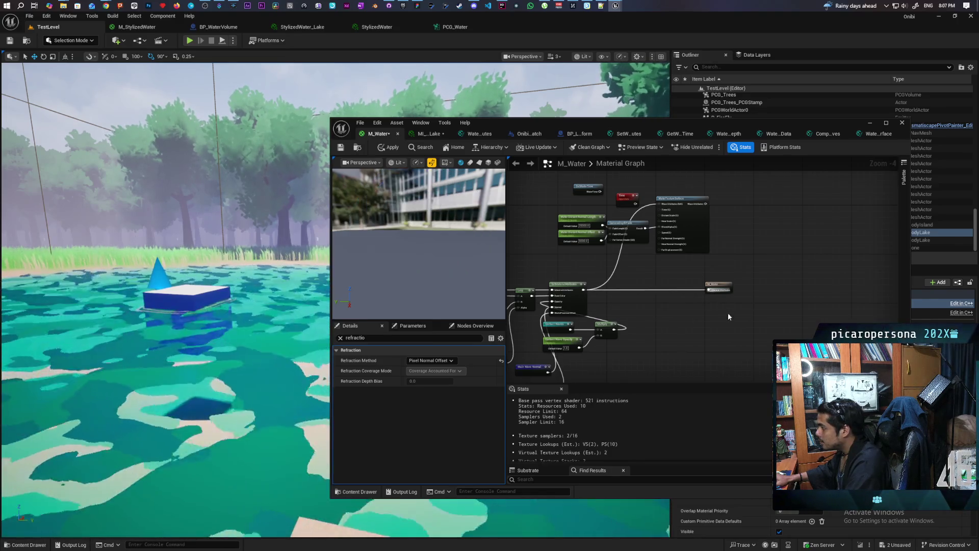
pyautogui.click(388, 148)
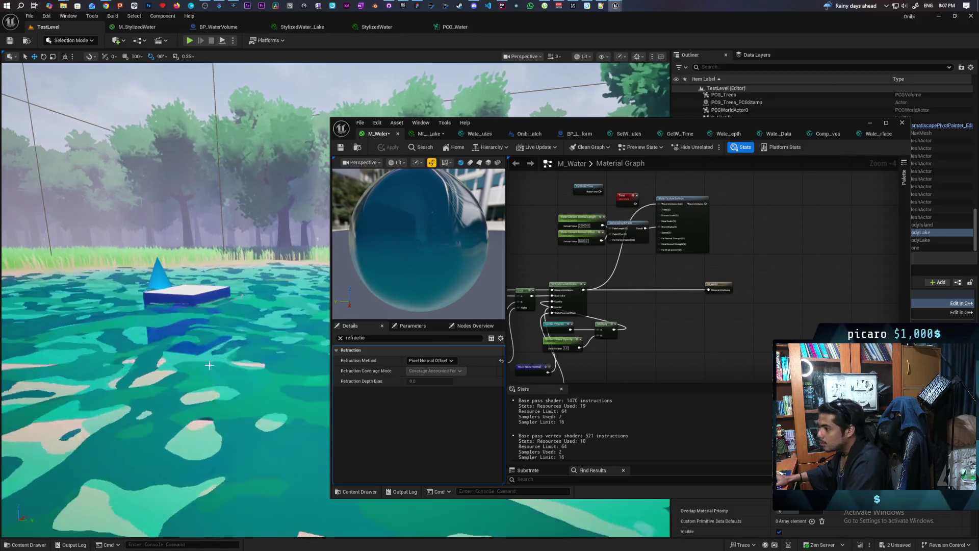
pyautogui.moveTo(642, 324); pyautogui.dragTo(818, 252)
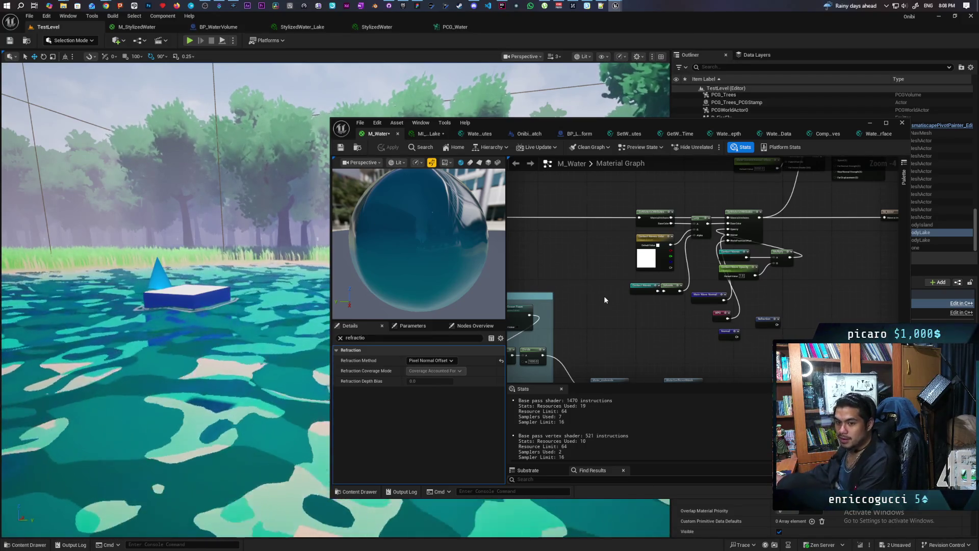
pyautogui.scroll(-5, 601, 292)
pyautogui.scroll(5, 663, 280)
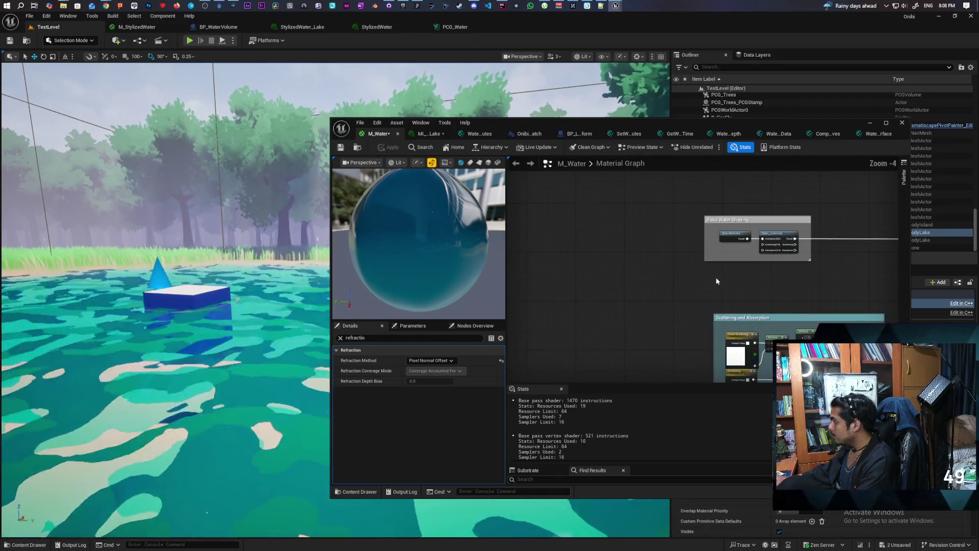
# In WaterAttributes, select the PixelDepth, Divide, Saturate and Depth for Min Refraction nodes.
pyautogui.doubleClick(633, 213)
pyautogui.scroll(-1, 757, 295)
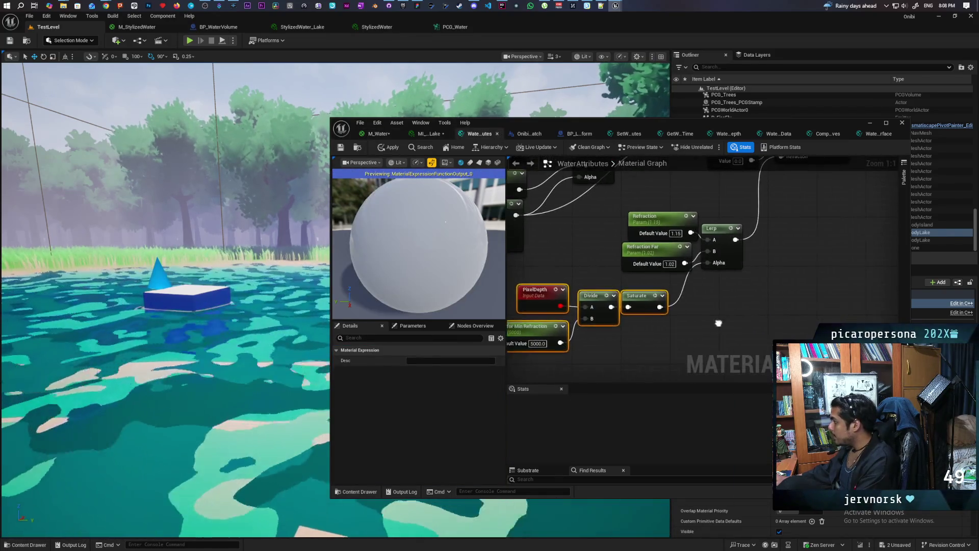
pyautogui.moveTo(554, 266); pyautogui.dragTo(798, 318)
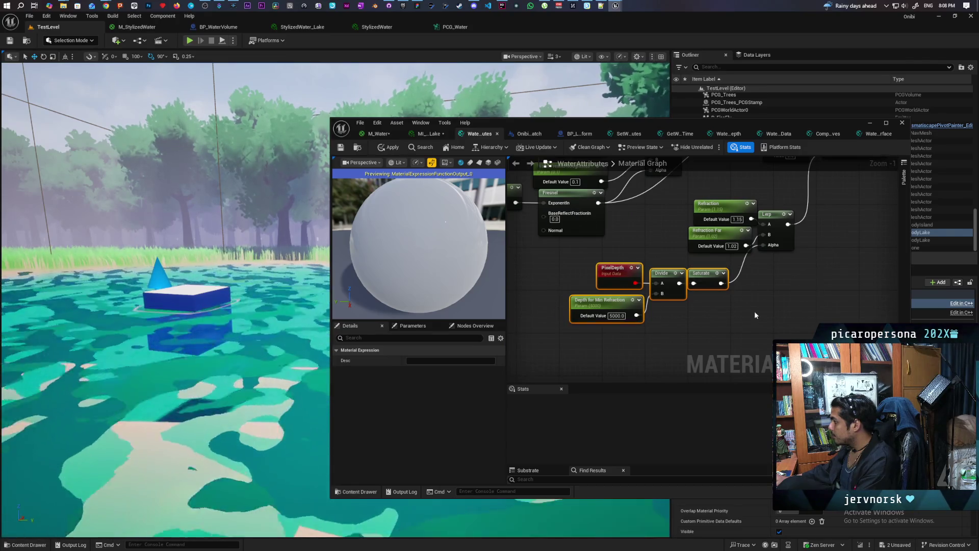
pyautogui.moveTo(561, 279); pyautogui.dragTo(672, 332)
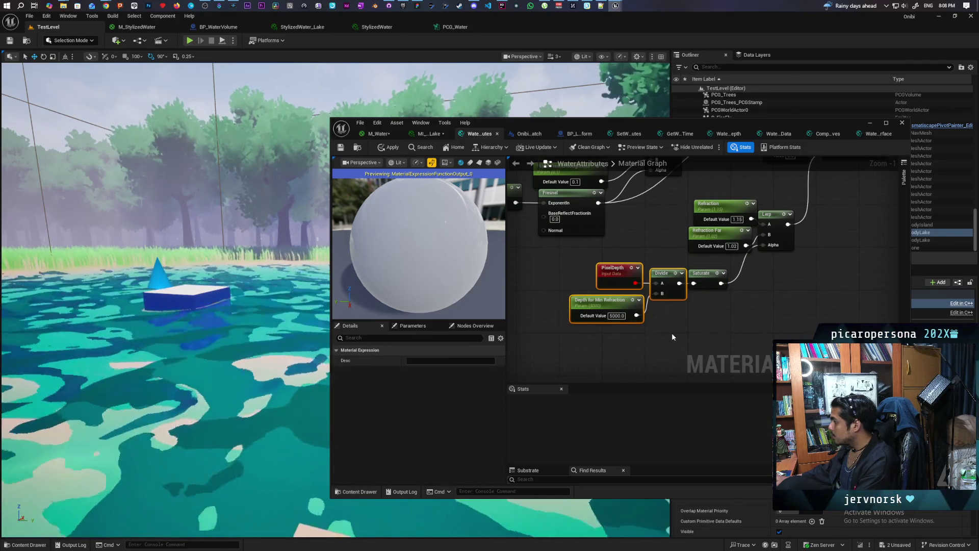
pyautogui.click(614, 328)
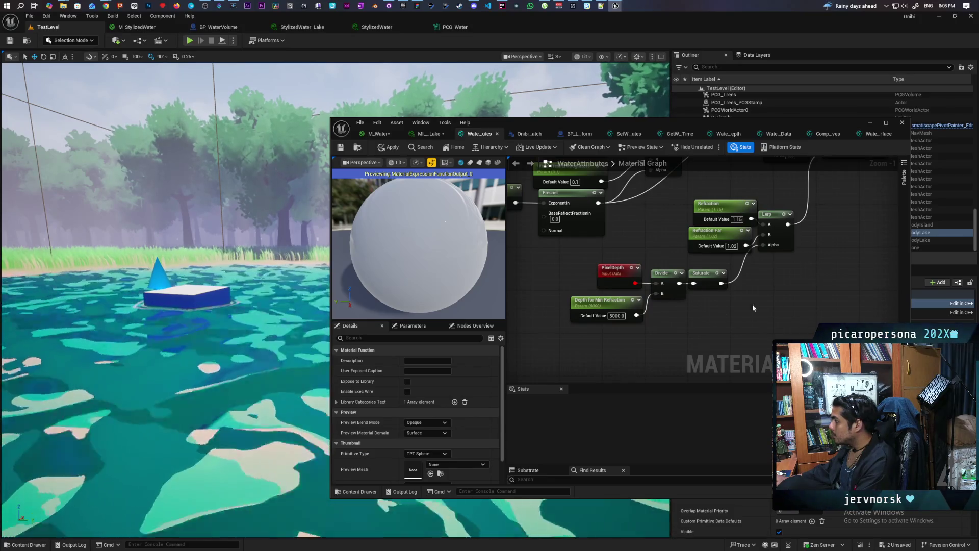
pyautogui.moveTo(752, 304); pyautogui.dragTo(746, 309)
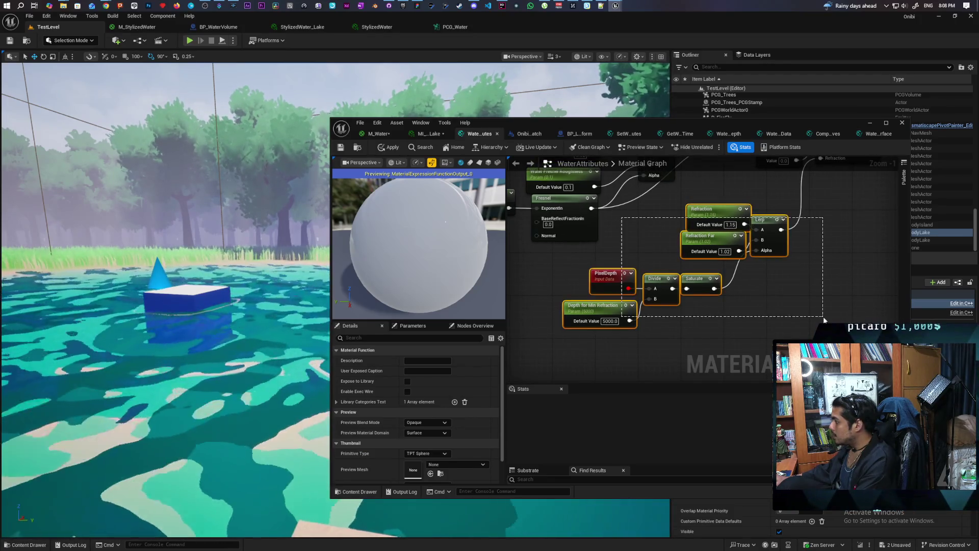
pyautogui.moveTo(534, 333); pyautogui.dragTo(750, 280)
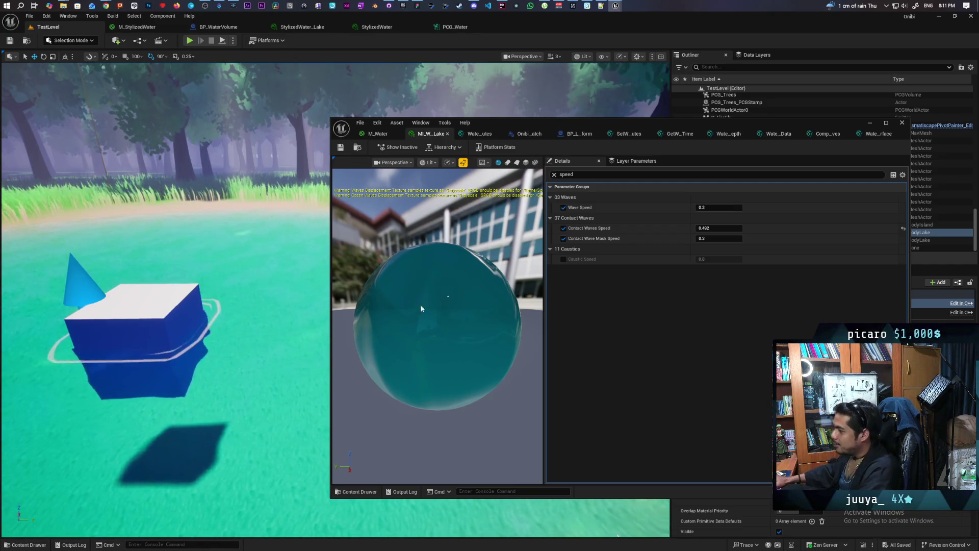
# Enable Contact Wave Mask Speed on MI_W_Lake, search parameters for 'normal', then clear the search.
pyautogui.click(563, 239)
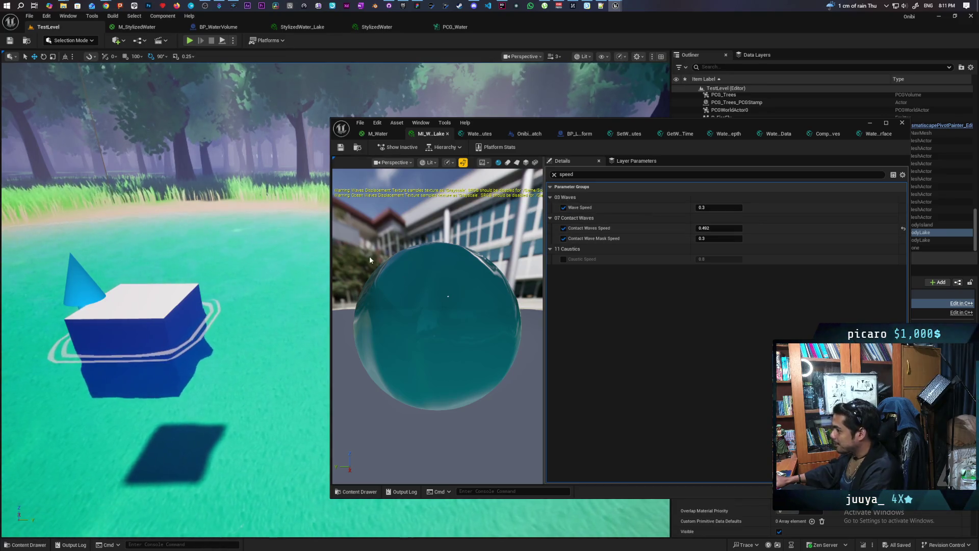
pyautogui.click(554, 175)
pyautogui.write('flatt')
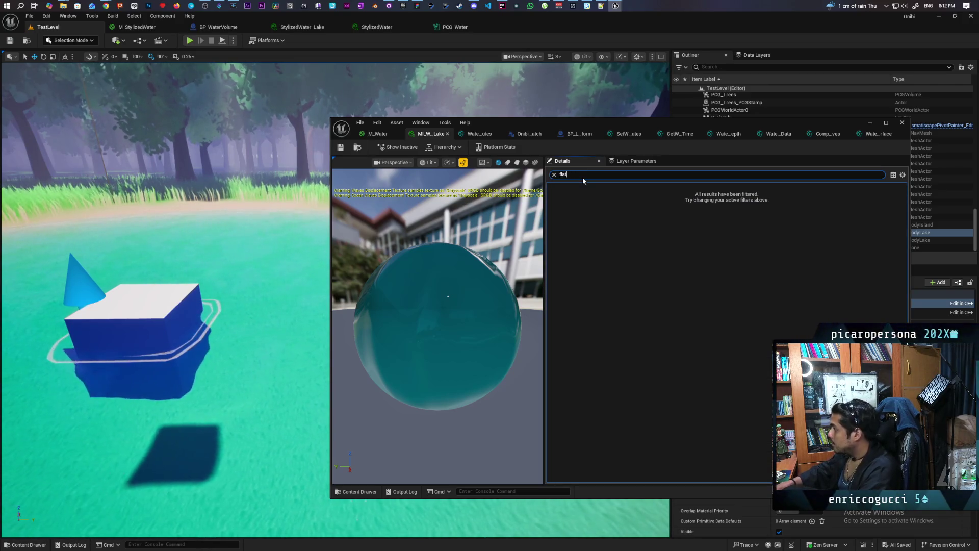
pyautogui.press('BackSpace')
pyautogui.write('norm')
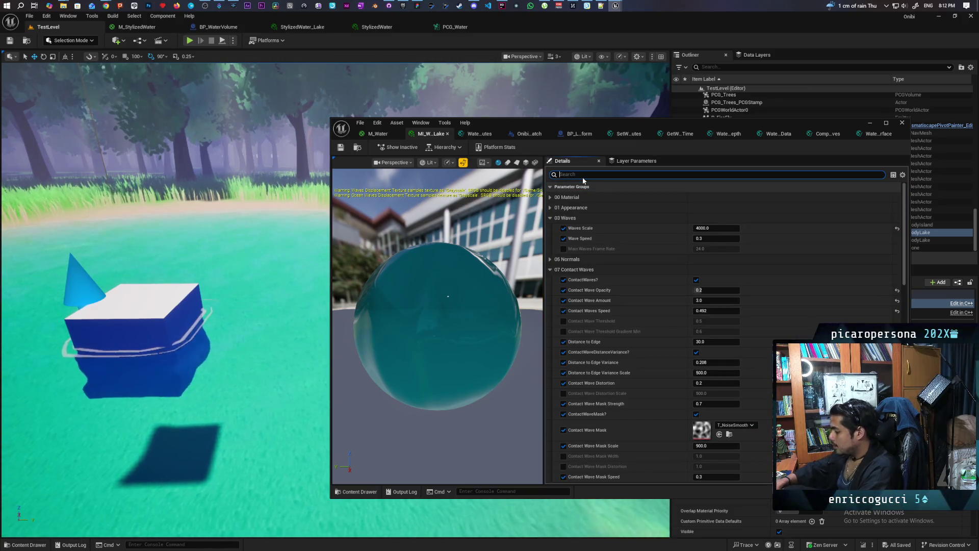
pyautogui.write('al')
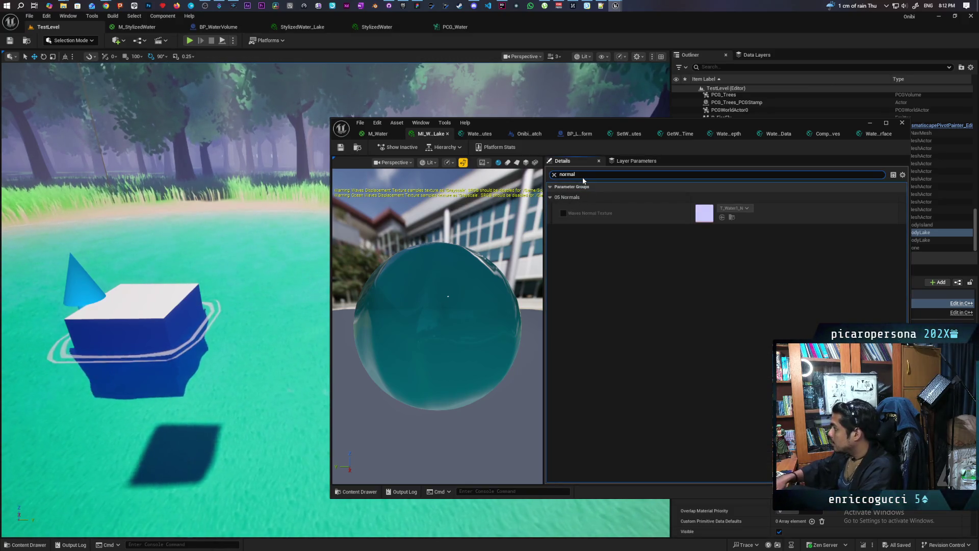
pyautogui.click(554, 175)
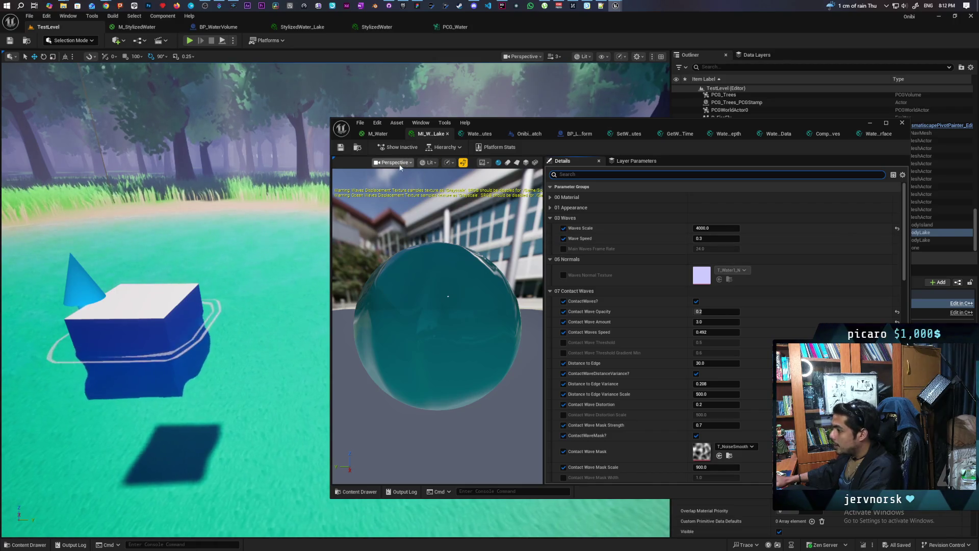
pyautogui.click(380, 135)
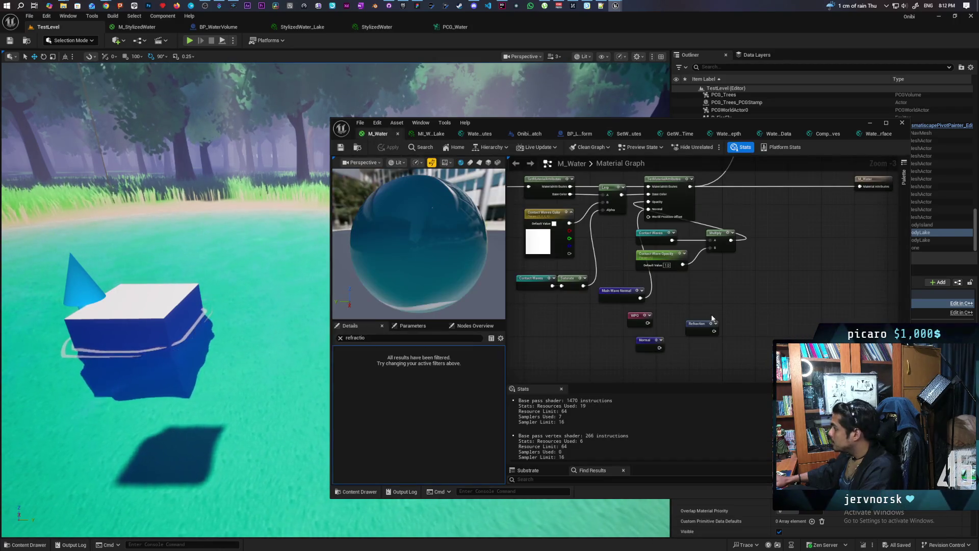
# Wire the Normal node into Set Material Attributes' Normal input, apply the change, and save M_Water.
pyautogui.moveTo(660, 348); pyautogui.dragTo(648, 209)
pyautogui.click(389, 147)
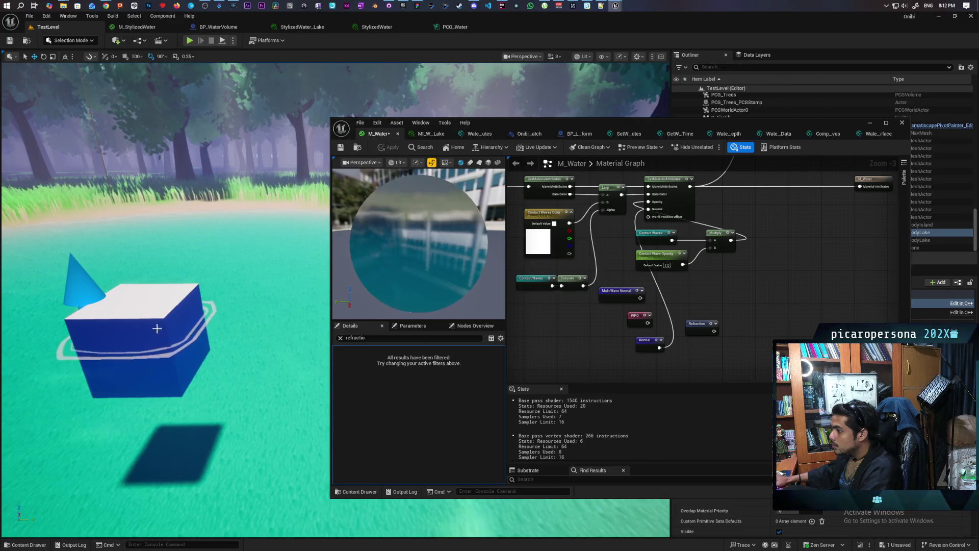
pyautogui.moveTo(156, 328); pyautogui.dragTo(169, 316)
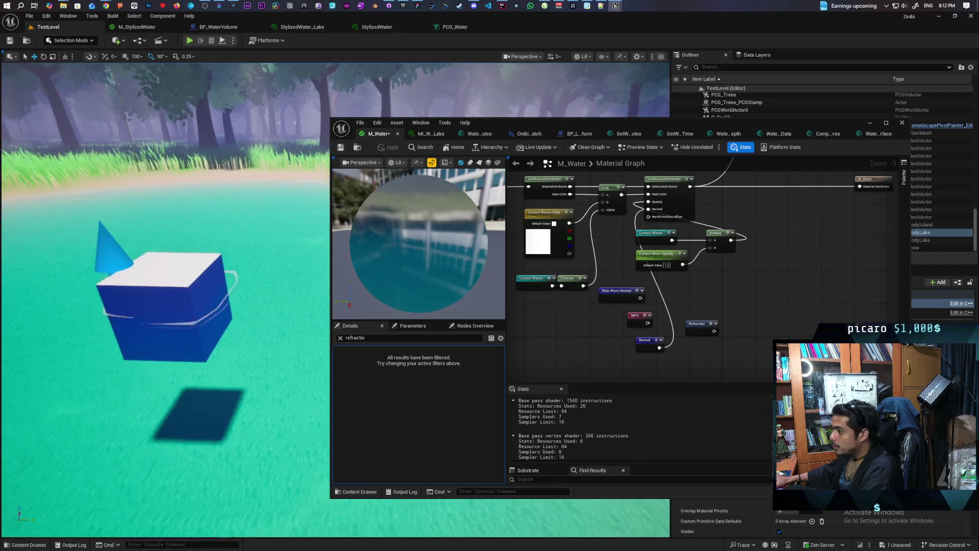
pyautogui.moveTo(659, 347); pyautogui.dragTo(650, 210)
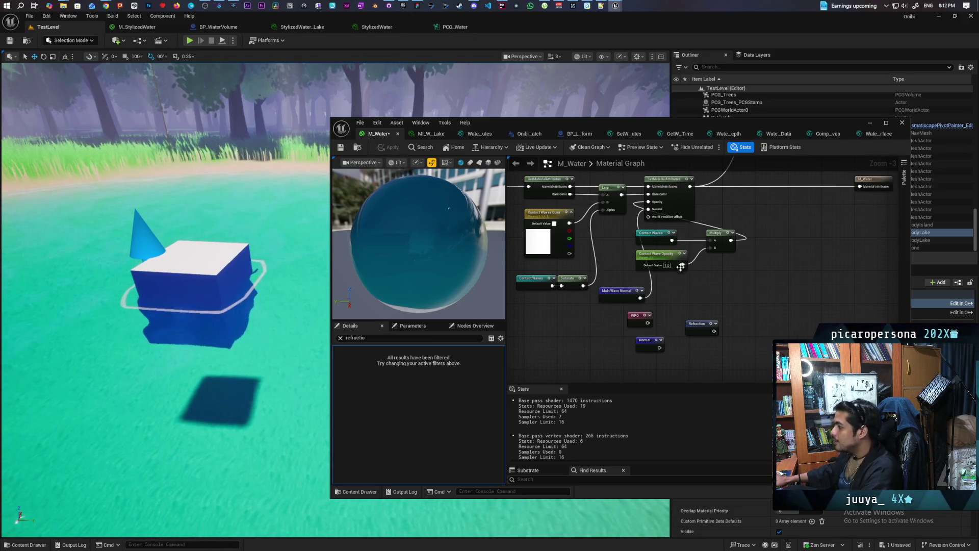
pyautogui.click(347, 148)
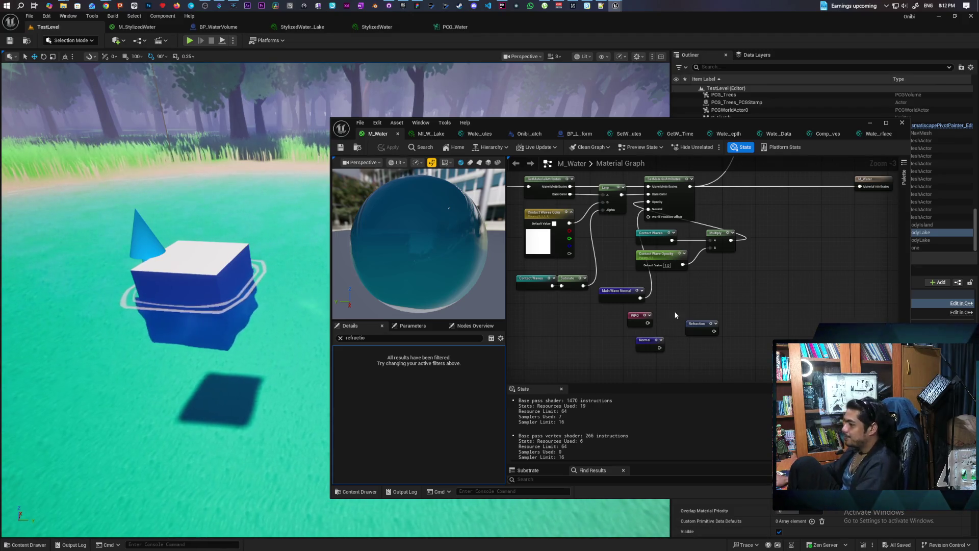
# Bring the Normal and World Position Offset comment groups into view and begin selecting the Normal nodes.
pyautogui.scroll(-6, 690, 307)
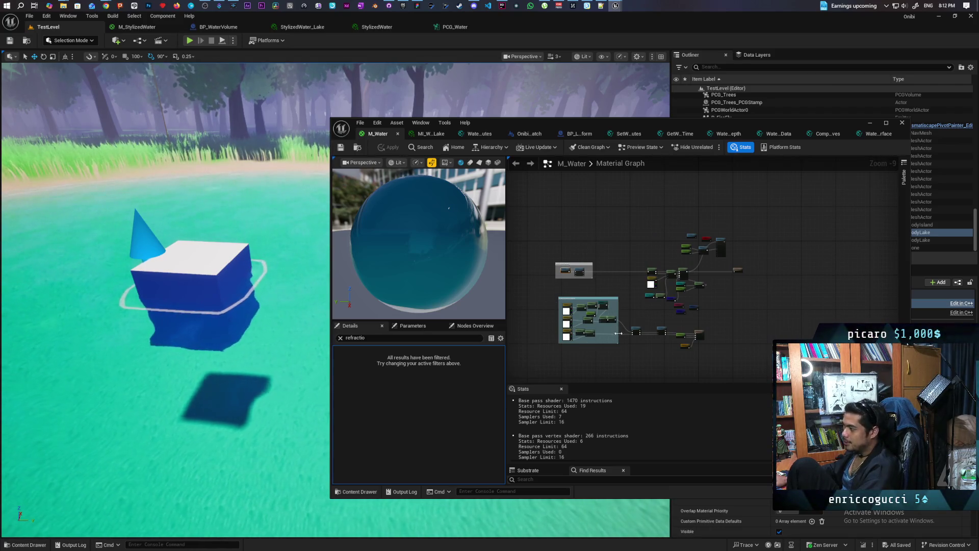
pyautogui.moveTo(637, 316); pyautogui.dragTo(724, 209)
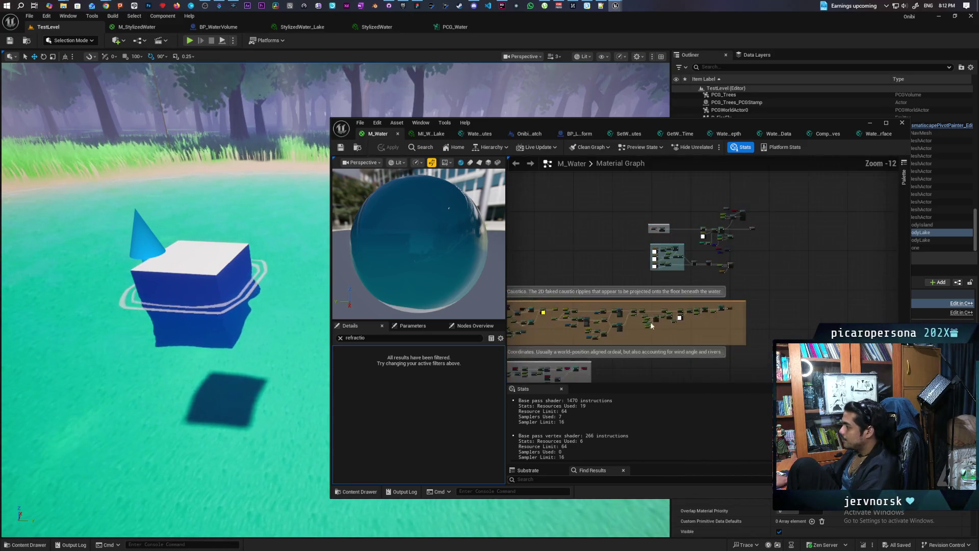
pyautogui.scroll(-3, 650, 322)
pyautogui.moveTo(650, 322)
pyautogui.mouseDown()
pyautogui.moveTo(633, 278)
pyautogui.moveTo(702, 321)
pyautogui.moveTo(718, 196)
pyautogui.mouseUp()
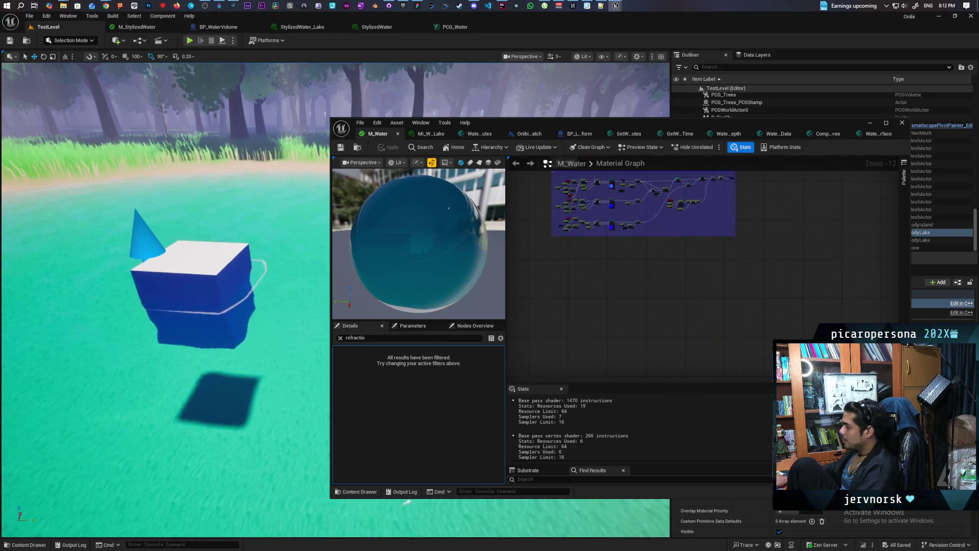
pyautogui.scroll(8, 703, 268)
pyautogui.moveTo(703, 268); pyautogui.dragTo(740, 301)
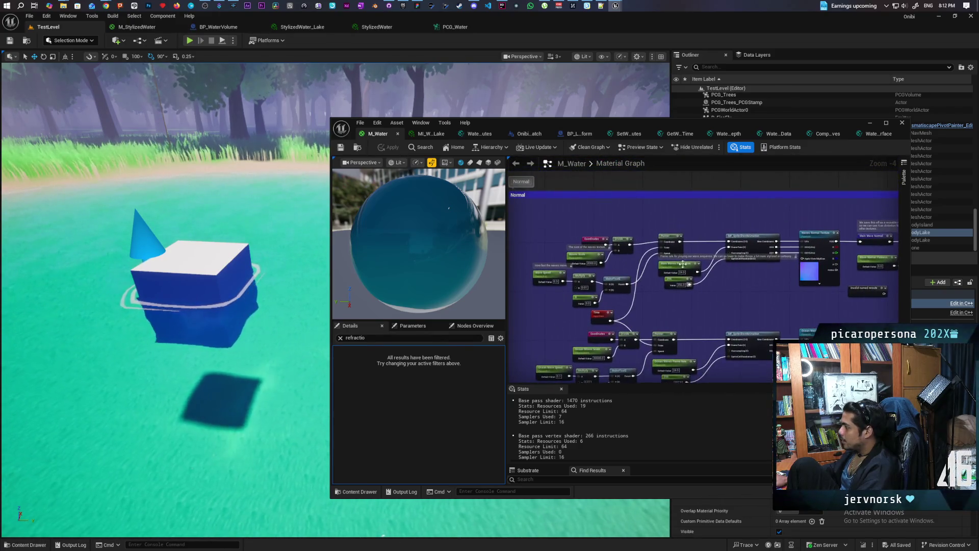
# Select the Normal group nodes, apply the pending edits, and zoom to the Wave Scale and Wave Speed nodes.
pyautogui.moveTo(557, 215)
pyautogui.mouseDown()
pyautogui.moveTo(813, 301)
pyautogui.moveTo(816, 322)
pyautogui.mouseUp()
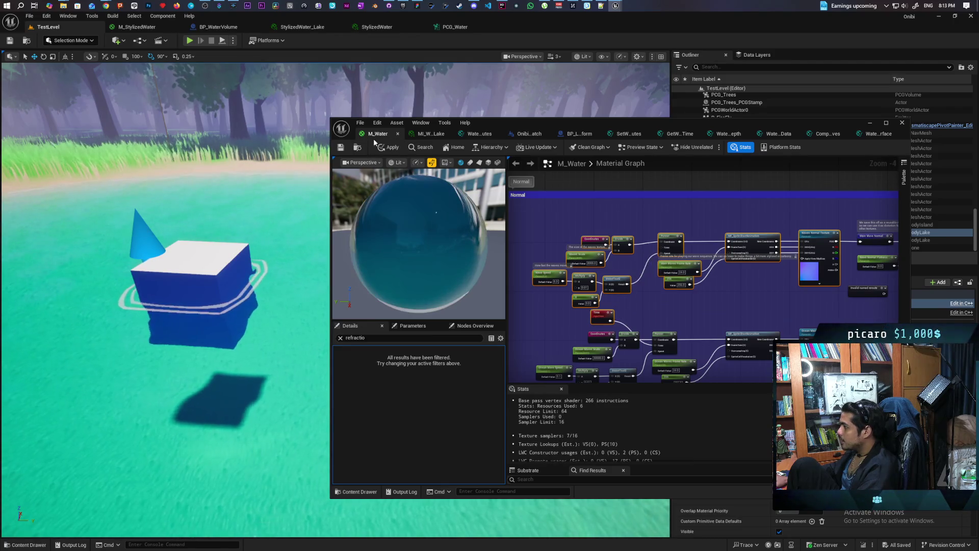
pyautogui.click(393, 147)
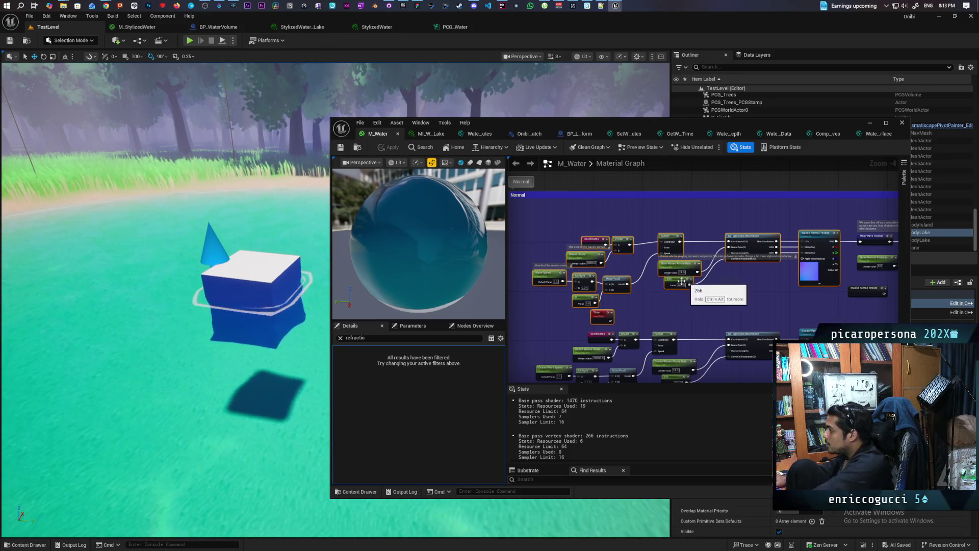
pyautogui.scroll(2, 628, 278)
pyautogui.moveTo(638, 275); pyautogui.dragTo(686, 281)
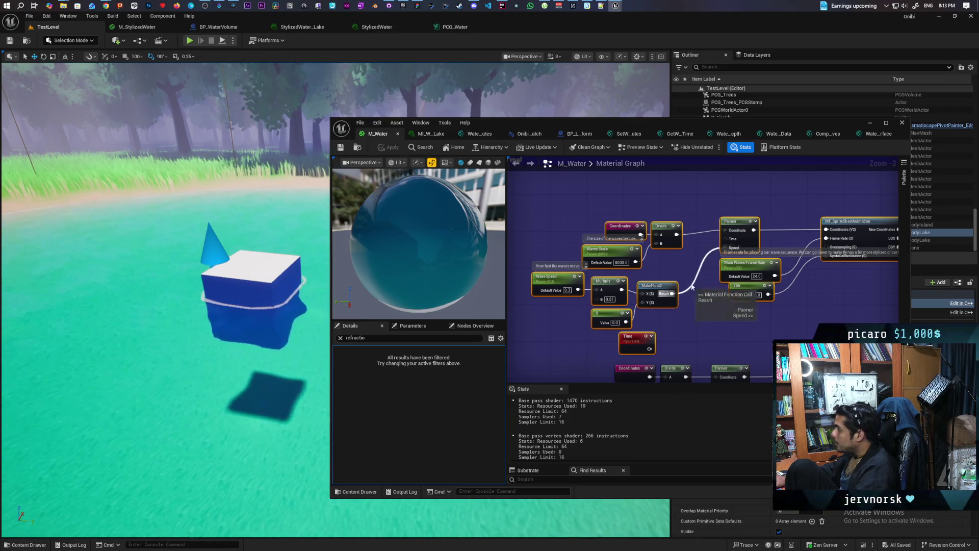
pyautogui.click(431, 134)
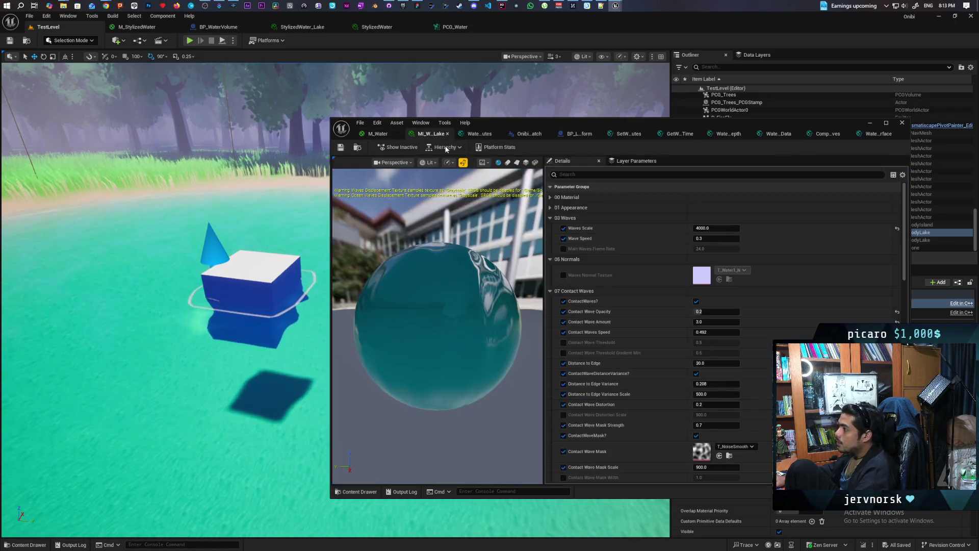
# Find Waves Scale with a 'wave sca' search, set it to 2000, and view the lake from further back.
pyautogui.click(582, 175)
pyautogui.write('wave sca')
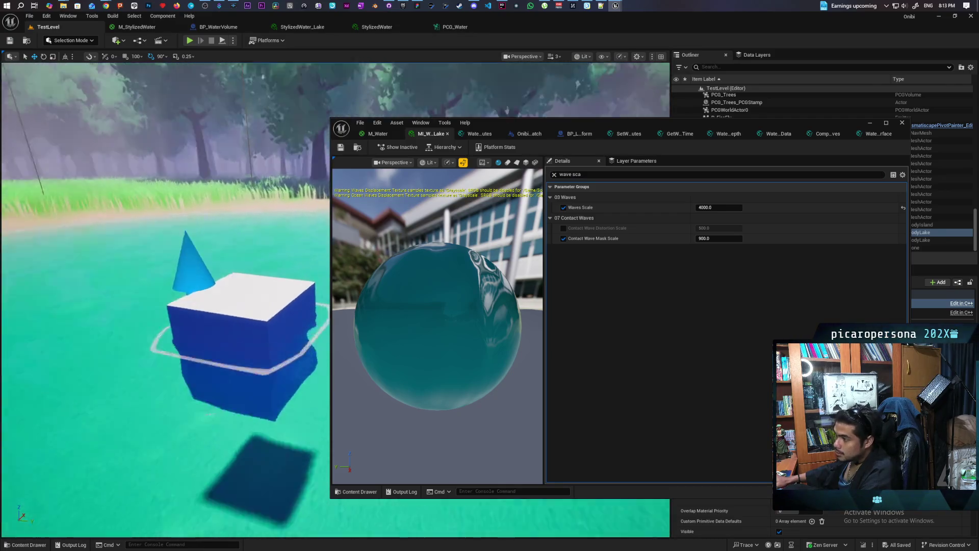
pyautogui.click(721, 208)
pyautogui.write('2000')
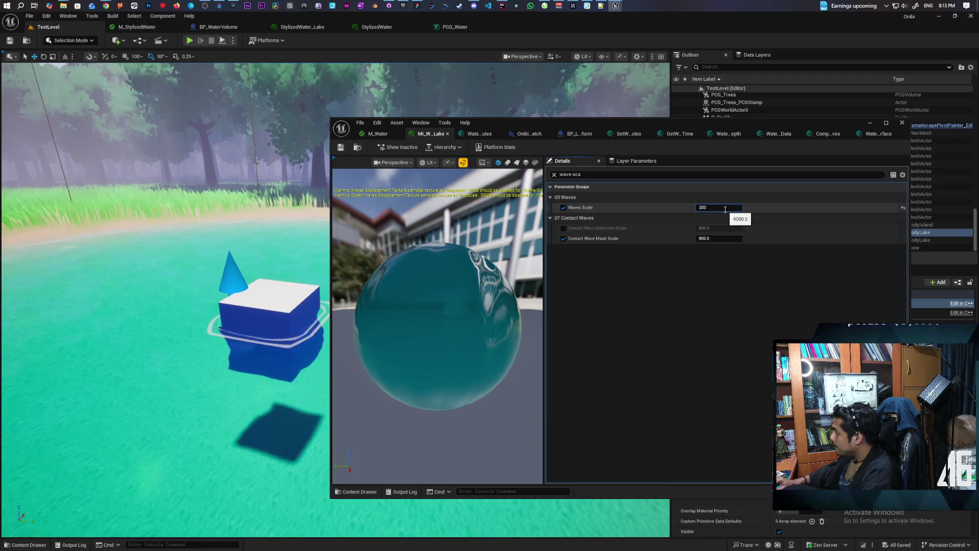
pyautogui.press('Return')
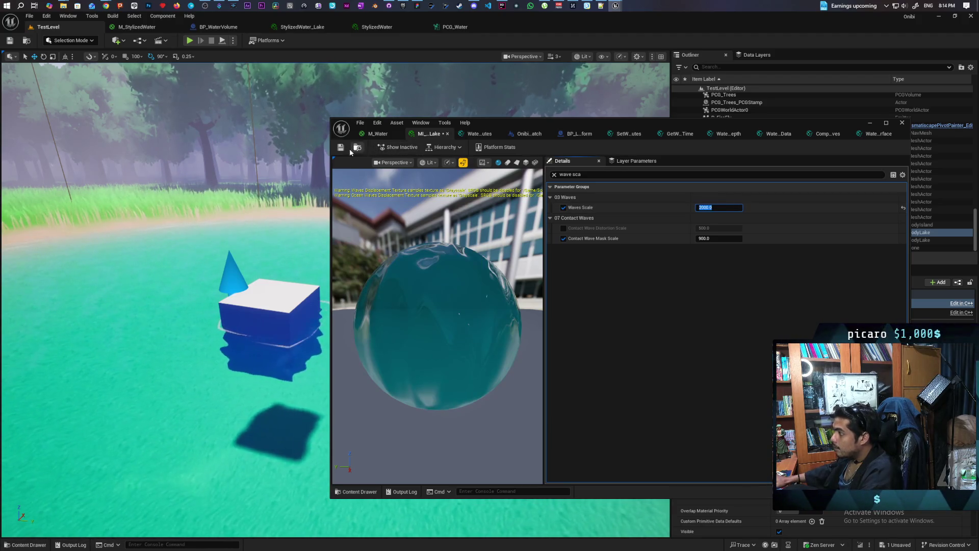
pyautogui.moveTo(312, 153)
pyautogui.mouseDown()
pyautogui.moveTo(317, 184)
pyautogui.moveTo(329, 138)
pyautogui.moveTo(309, 134)
pyautogui.mouseUp()
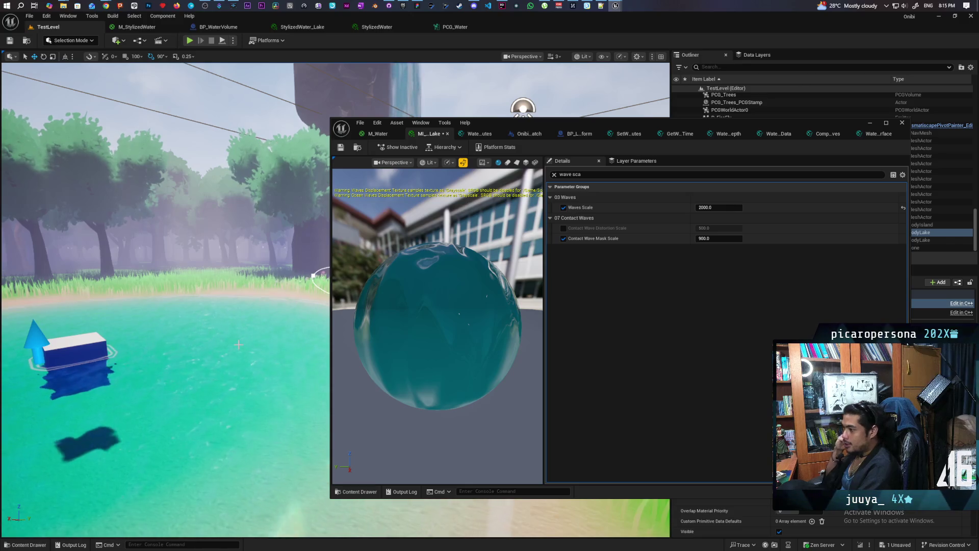
# Look over the waterfall and lake shore, then save the MI_W_Lake instance.
pyautogui.moveTo(188, 418)
pyautogui.mouseDown()
pyautogui.moveTo(153, 408)
pyautogui.moveTo(153, 360)
pyautogui.mouseUp()
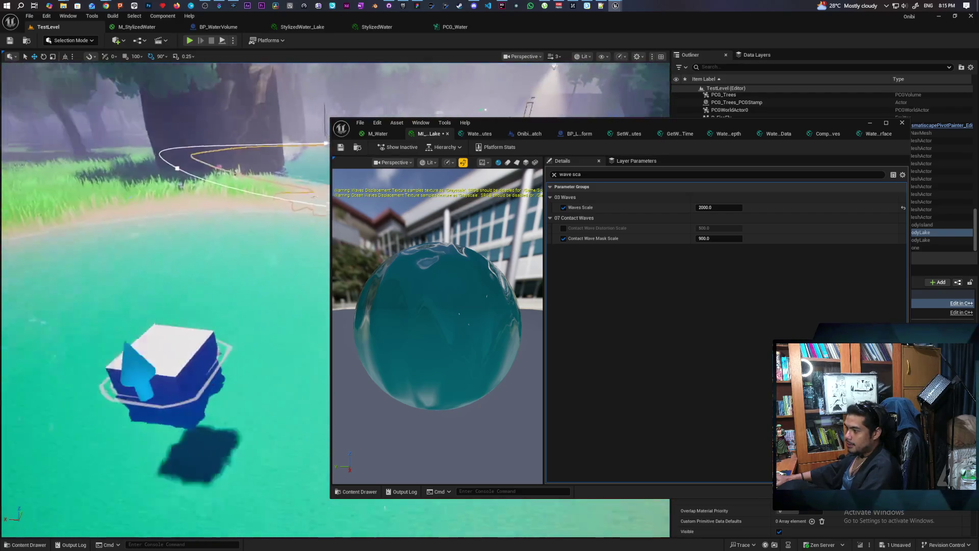
pyautogui.moveTo(194, 414); pyautogui.dragTo(194, 414)
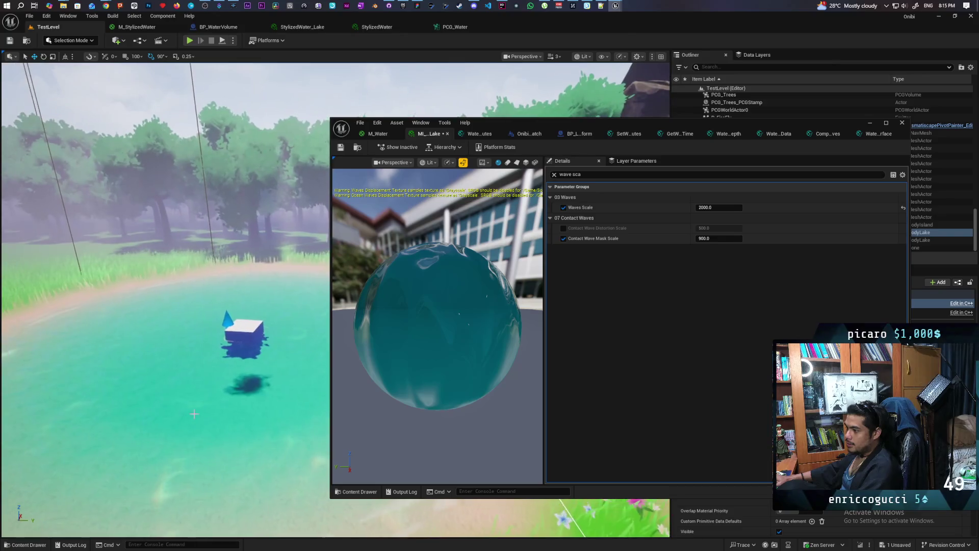
pyautogui.click(342, 149)
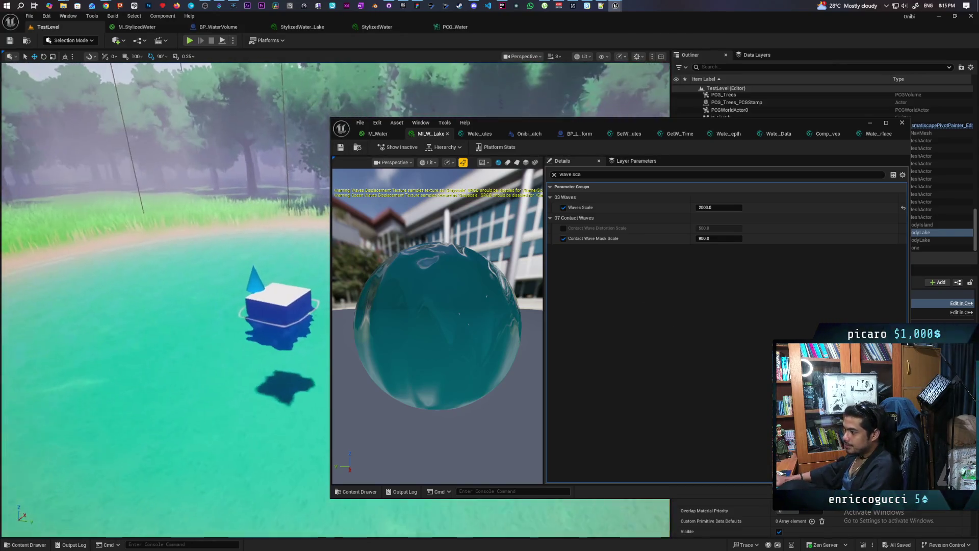
pyautogui.moveTo(194, 413)
pyautogui.mouseDown()
pyautogui.moveTo(194, 393)
pyautogui.moveTo(193, 411)
pyautogui.moveTo(186, 407)
pyautogui.moveTo(218, 403)
pyautogui.moveTo(186, 406)
pyautogui.moveTo(538, 238)
pyautogui.mouseUp()
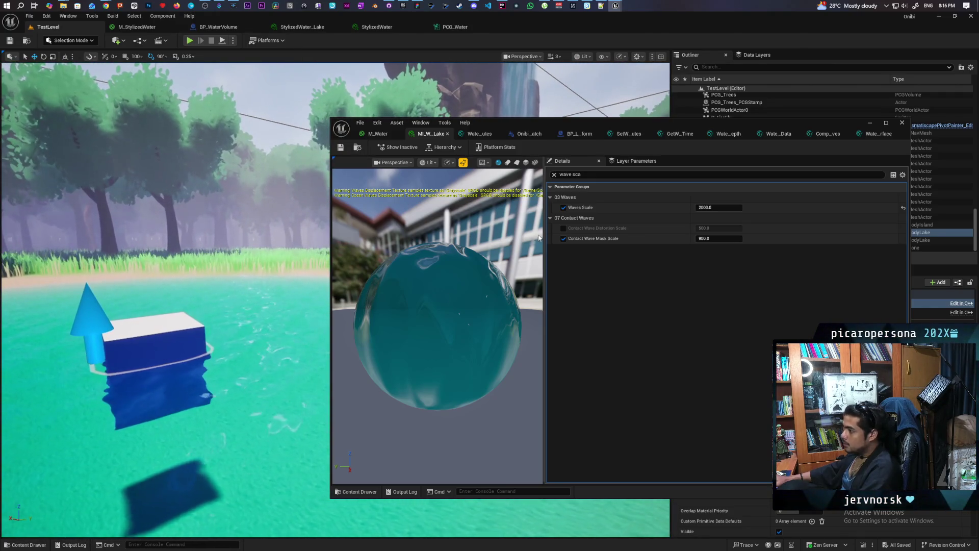
# In the M_Water graph, bring the Main Wave Normal and FlattenNormal nodes into view.
pyautogui.click(380, 134)
pyautogui.moveTo(670, 272); pyautogui.dragTo(353, 288)
pyautogui.click(760, 243)
pyautogui.moveTo(761, 242)
pyautogui.mouseDown()
pyautogui.moveTo(670, 231)
pyautogui.moveTo(678, 230)
pyautogui.mouseUp()
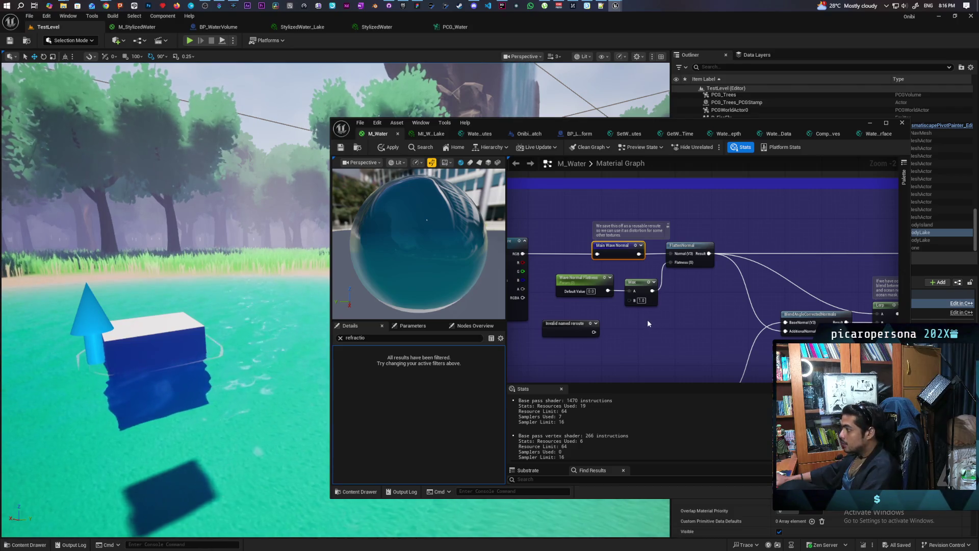
# Add a FlattenNormal node fed by the wave normal texture's RGB output.
pyautogui.moveTo(593, 305); pyautogui.dragTo(651, 290)
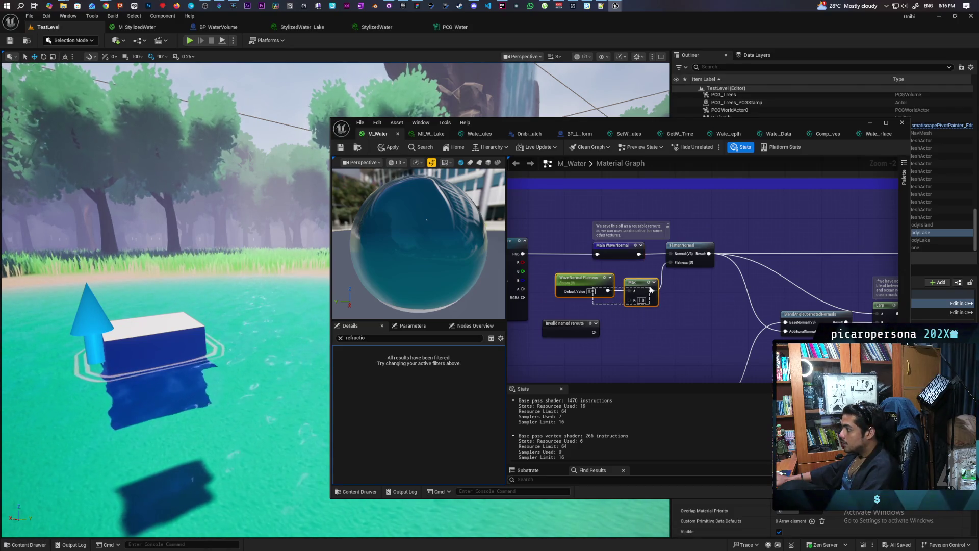
pyautogui.click(649, 319)
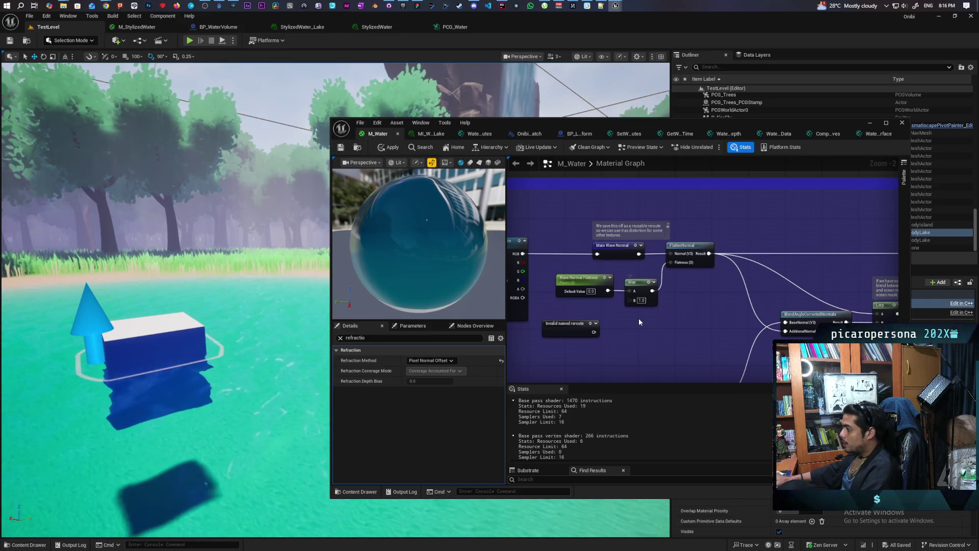
pyautogui.moveTo(638, 319); pyautogui.dragTo(654, 360)
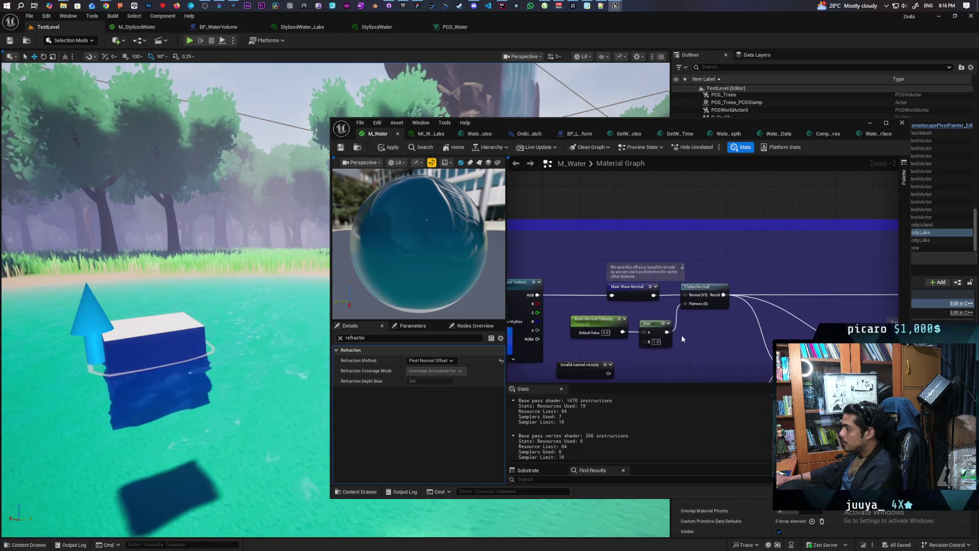
pyautogui.moveTo(538, 295); pyautogui.dragTo(570, 255)
pyautogui.write('flatte')
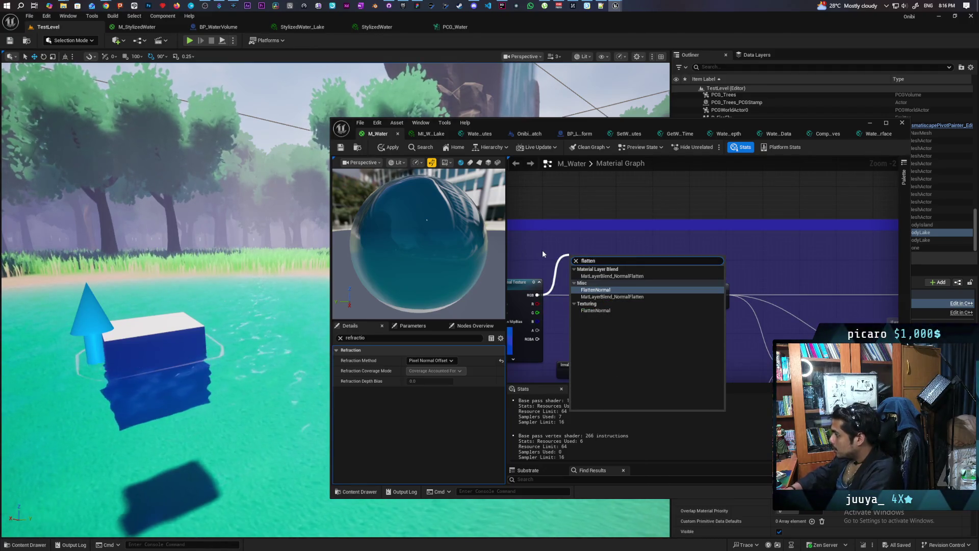
pyautogui.write('n')
pyautogui.click(594, 312)
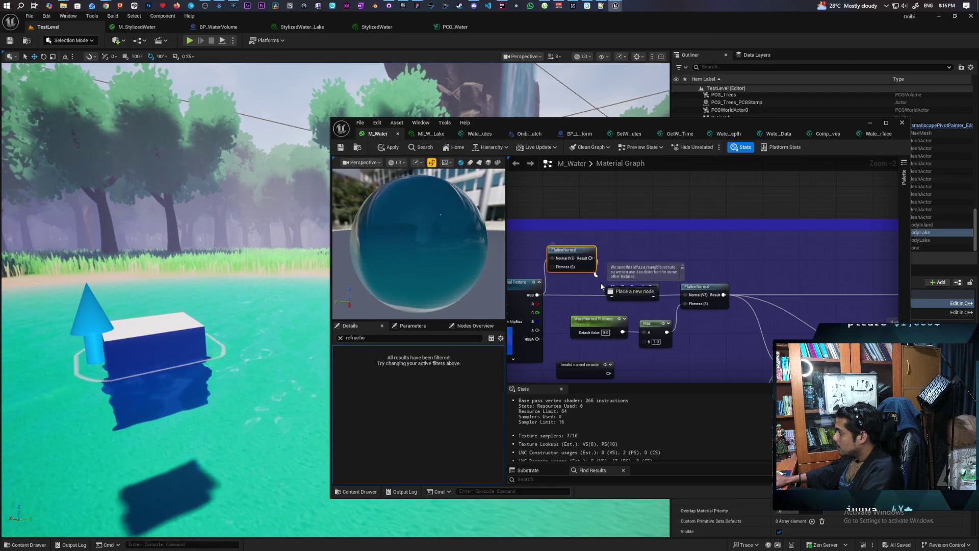
pyautogui.moveTo(581, 270)
pyautogui.mouseDown()
pyautogui.moveTo(622, 279)
pyautogui.moveTo(618, 267)
pyautogui.mouseUp()
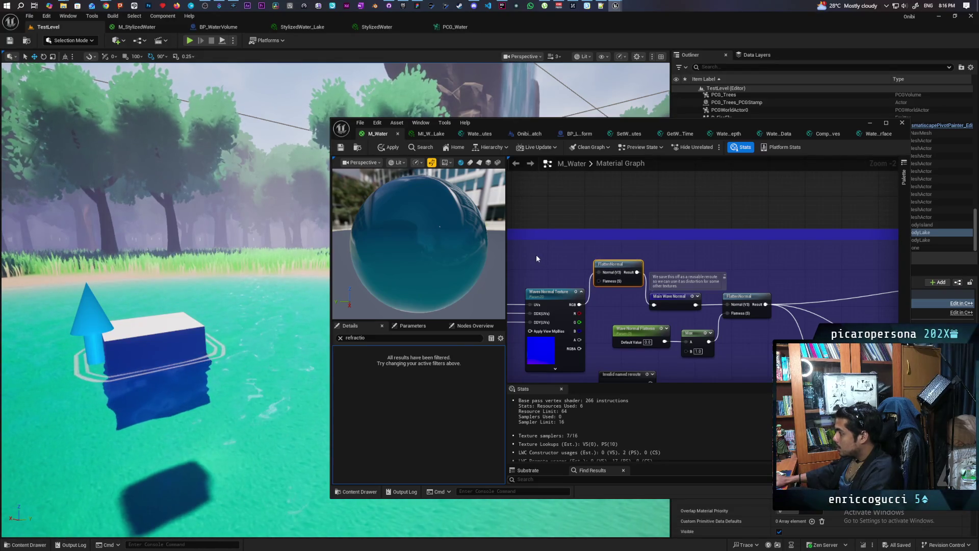
# Wire a Constant into FlattenNormal's Flatness, set its value to 1 then 0.5, and apply and save.
pyautogui.click(549, 259)
pyautogui.moveTo(569, 264); pyautogui.dragTo(601, 280)
pyautogui.click(389, 147)
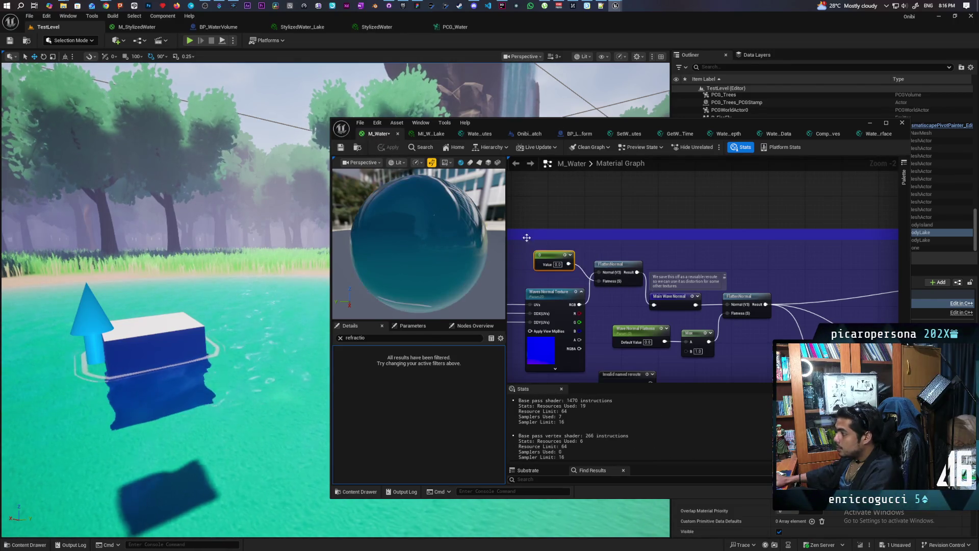
pyautogui.click(341, 147)
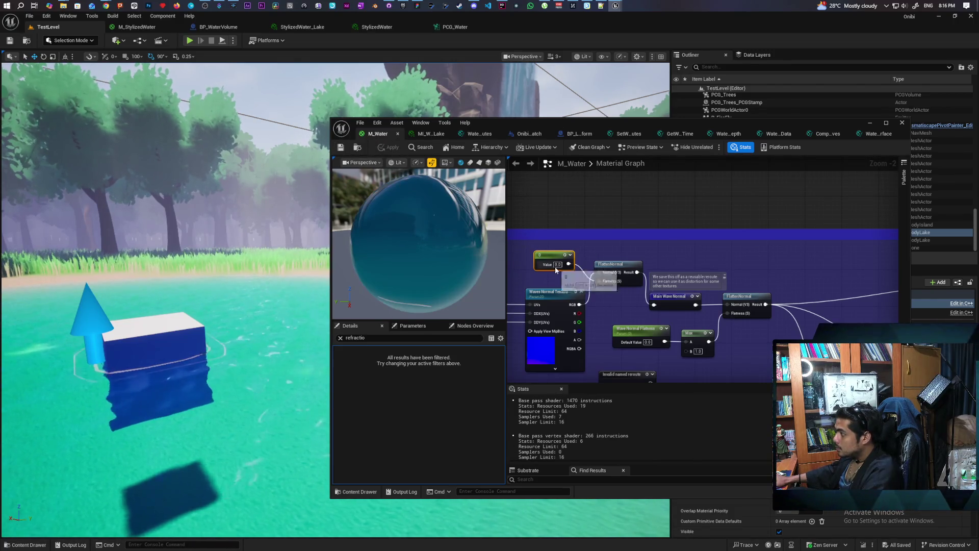
pyautogui.write('1')
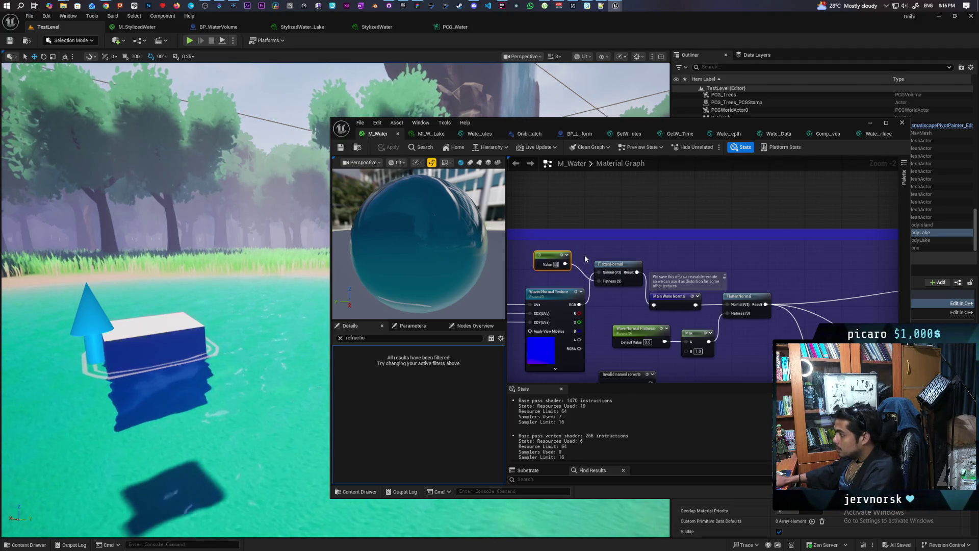
pyautogui.click(583, 264)
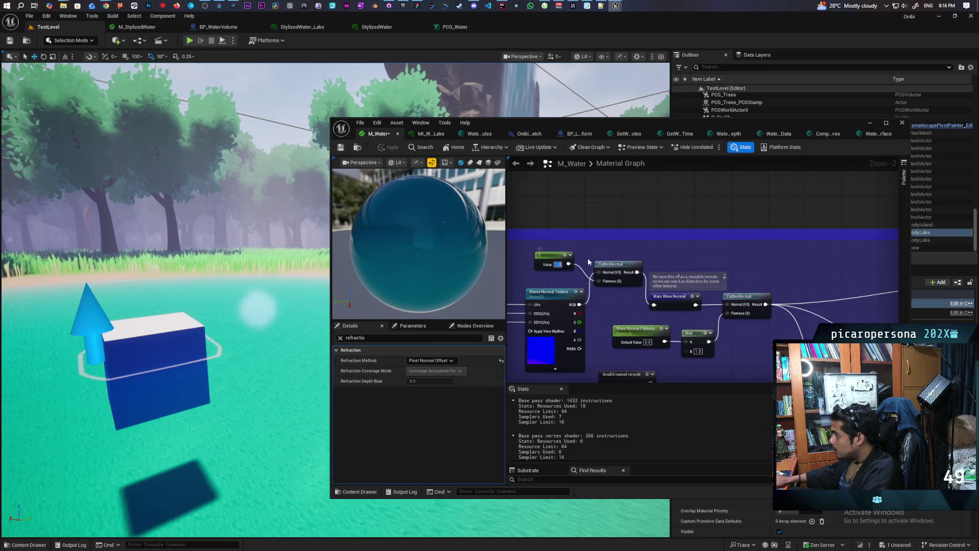
pyautogui.write('0.5')
pyautogui.click(604, 267)
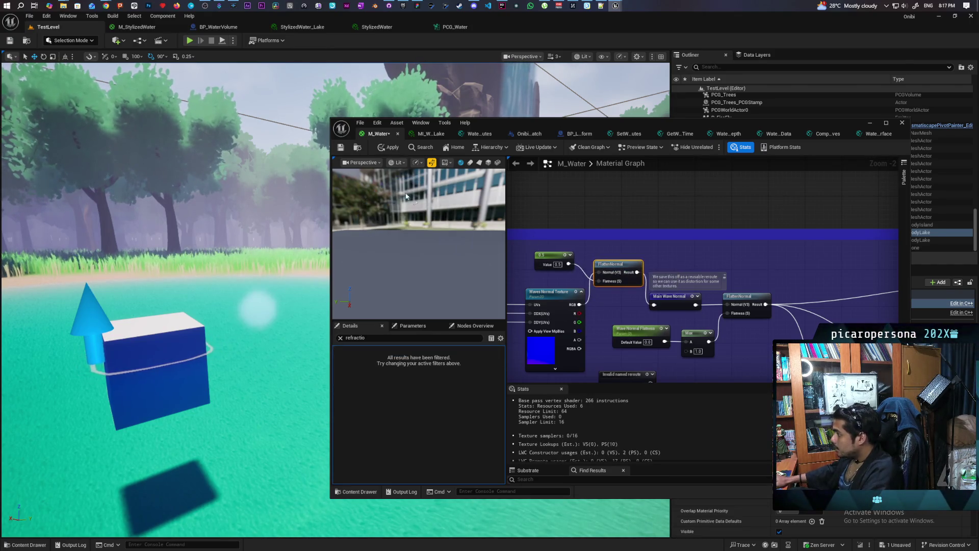
pyautogui.hotkey('ctrl', 's')
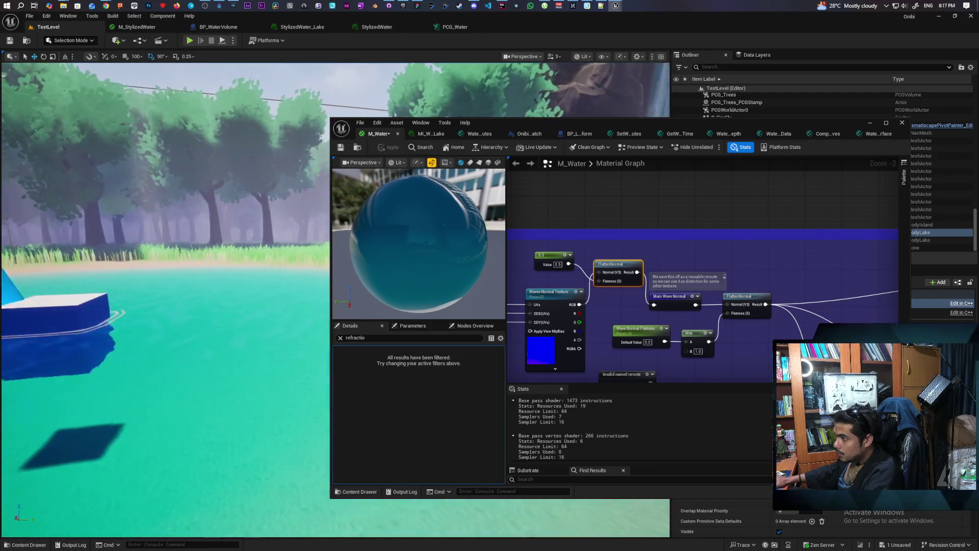
pyautogui.click(431, 133)
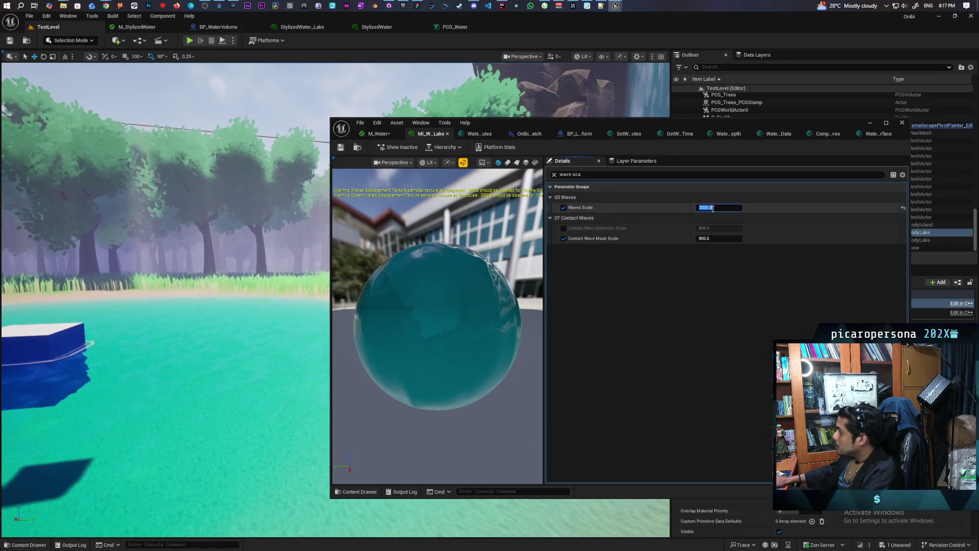
# Set MI_W_Lake's Waves Scale to 8000 and save the instance.
pyautogui.write('8000')
pyautogui.press('Return')
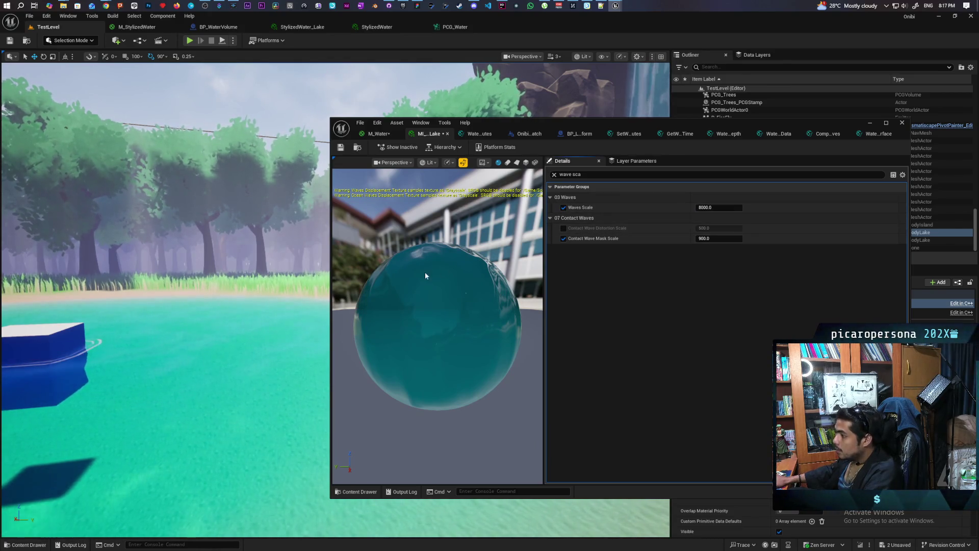
pyautogui.hotkey('ctrl', 's')
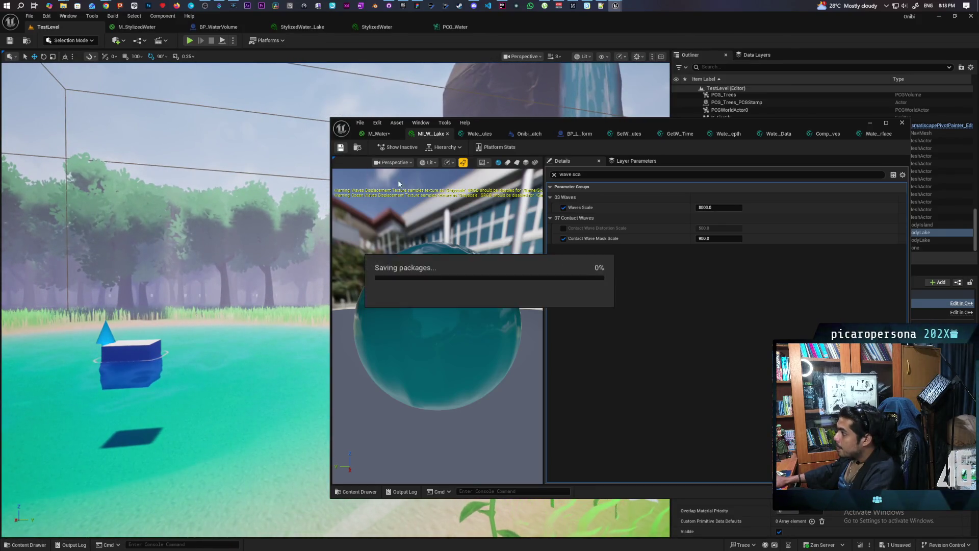
# In the M_Water graph, add a Fresnel node via a 'fresnel' search.
pyautogui.click(379, 134)
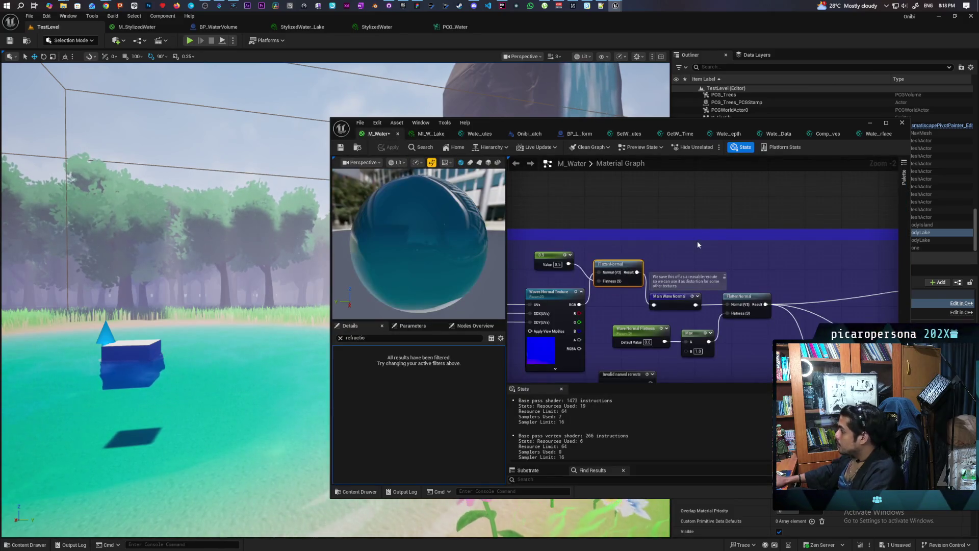
pyautogui.scroll(-4, 698, 245)
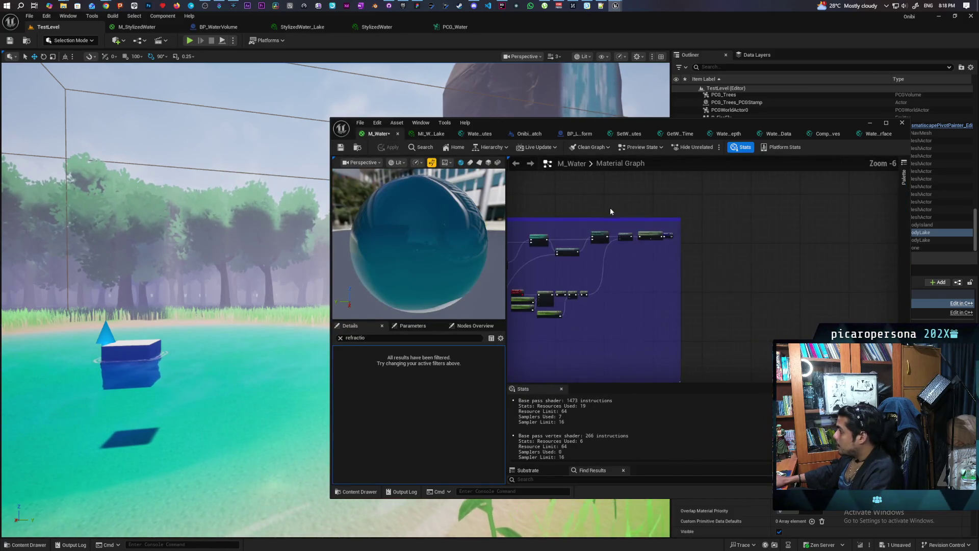
pyautogui.scroll(-3, 626, 244)
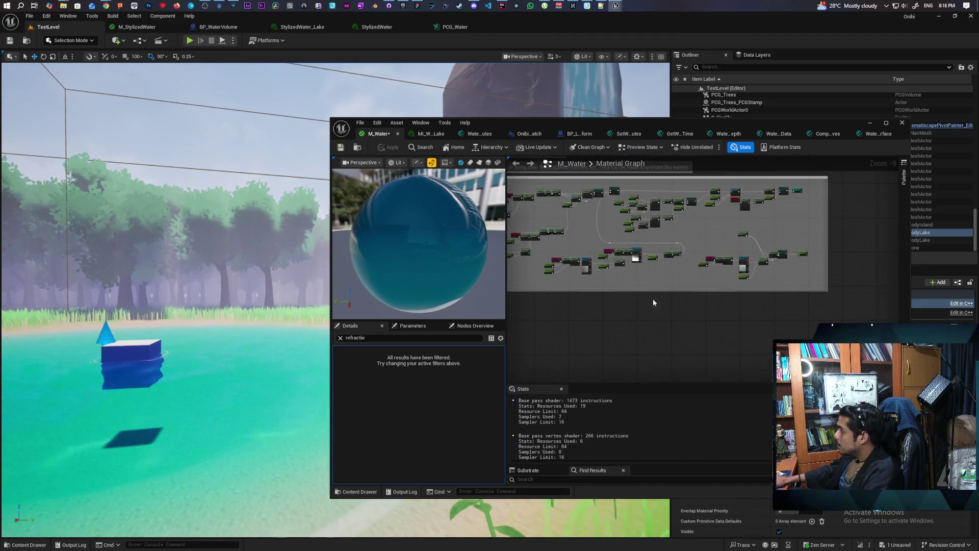
pyautogui.scroll(1, 653, 302)
pyautogui.scroll(6, 653, 306)
pyautogui.scroll(3, 805, 279)
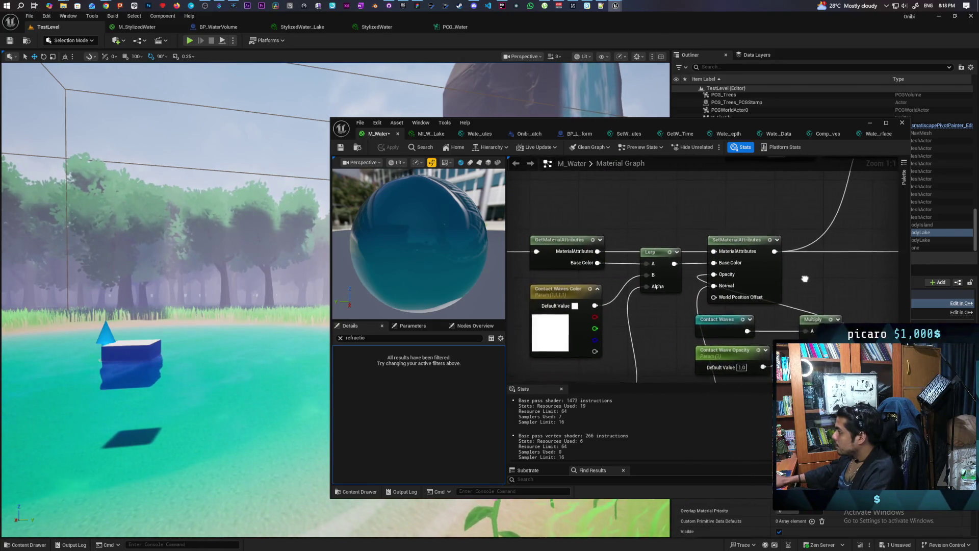
pyautogui.rightClick(634, 223)
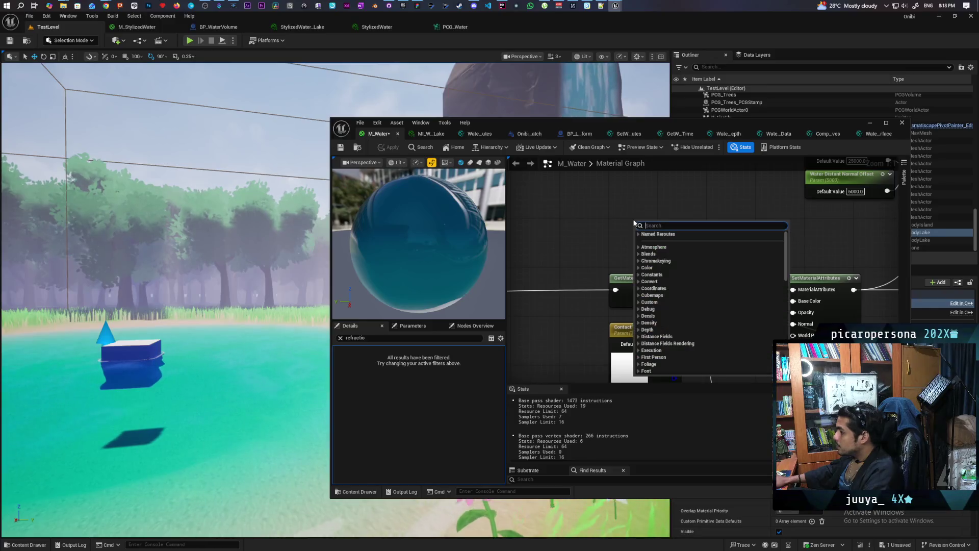
pyautogui.write('fresnel')
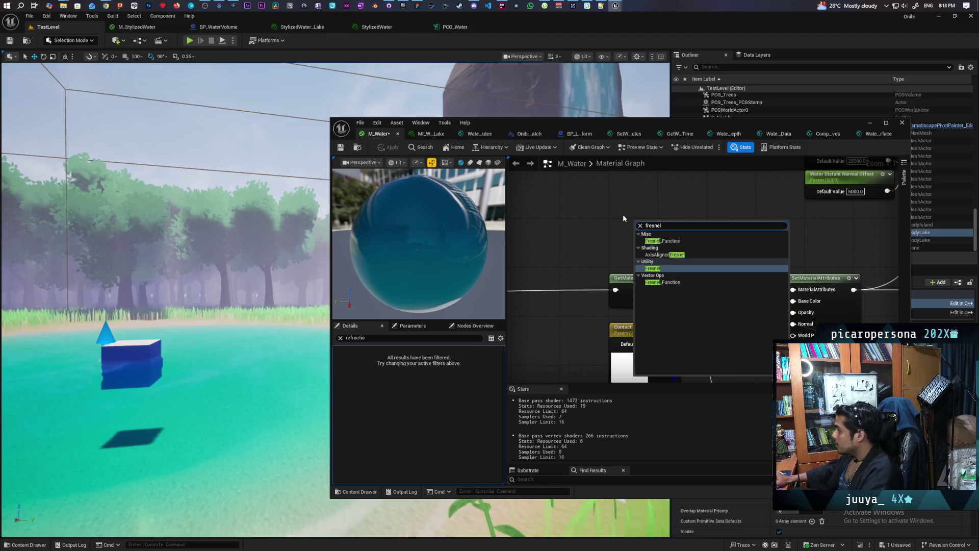
pyautogui.press('Return')
# Connect the Fresnel output to SetMaterialAttributes Base Color and apply with Ctrl+S.
pyautogui.moveTo(662, 238); pyautogui.dragTo(663, 220)
pyautogui.moveTo(723, 240)
pyautogui.mouseDown()
pyautogui.moveTo(704, 219)
pyautogui.moveTo(693, 238)
pyautogui.mouseUp()
pyautogui.moveTo(658, 202); pyautogui.dragTo(753, 288)
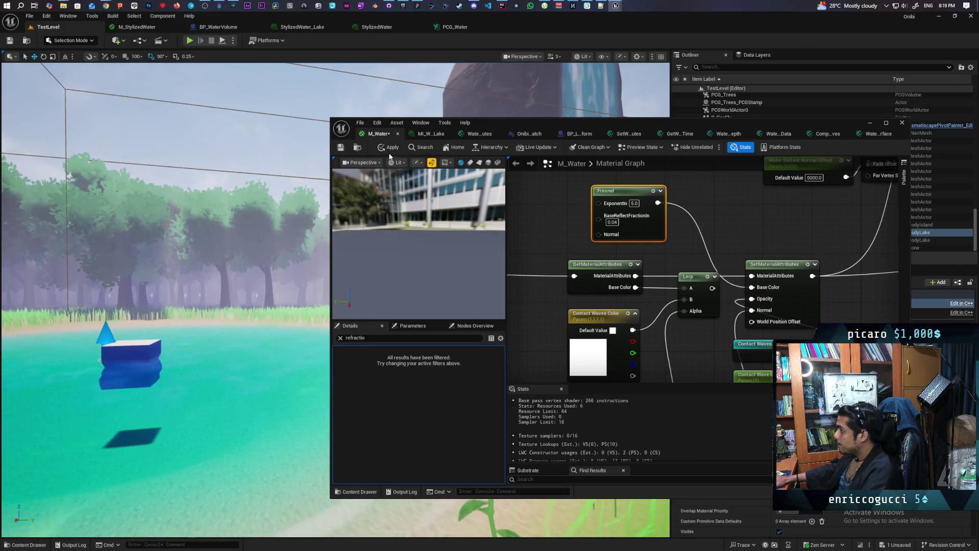
pyautogui.hotkey('ctrl', 's')
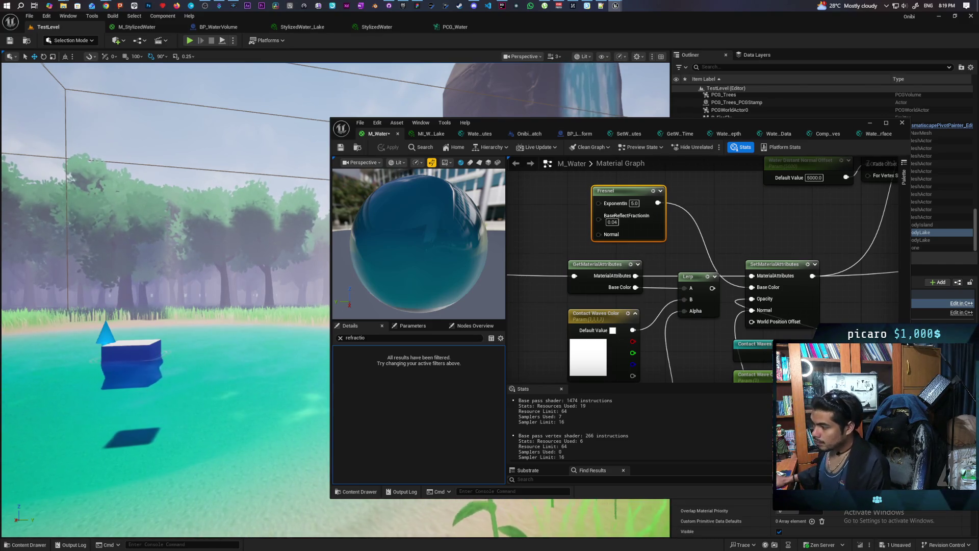
pyautogui.press('f')
pyautogui.press('s')
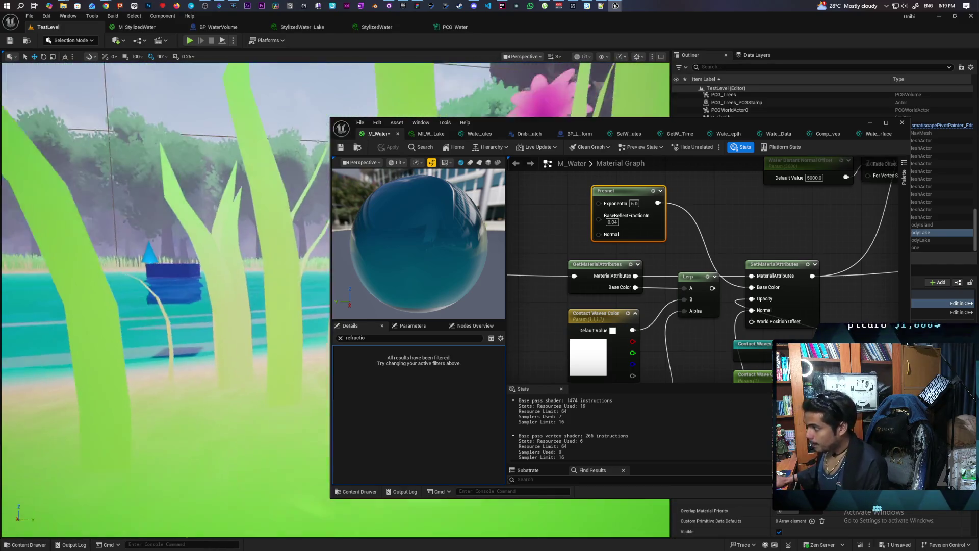
pyautogui.press('s')
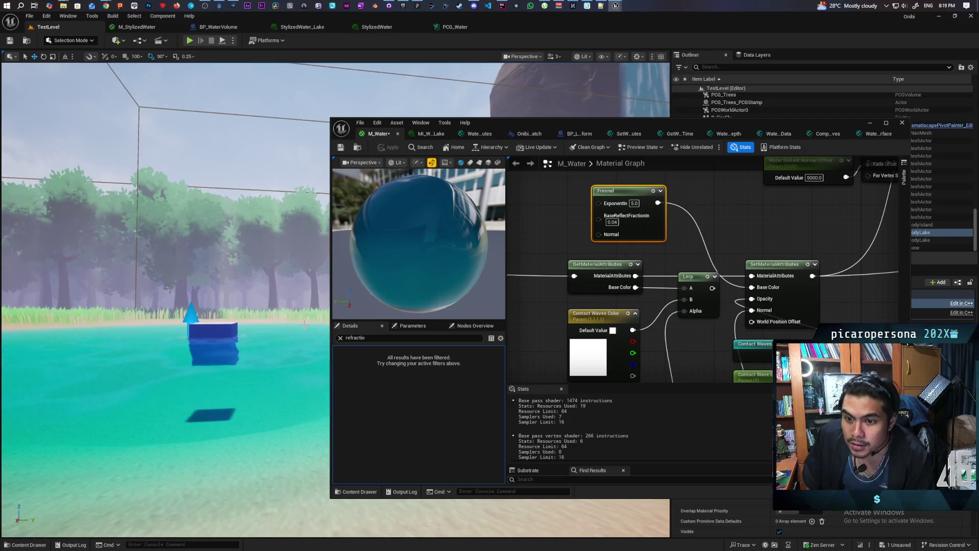
pyautogui.press('w')
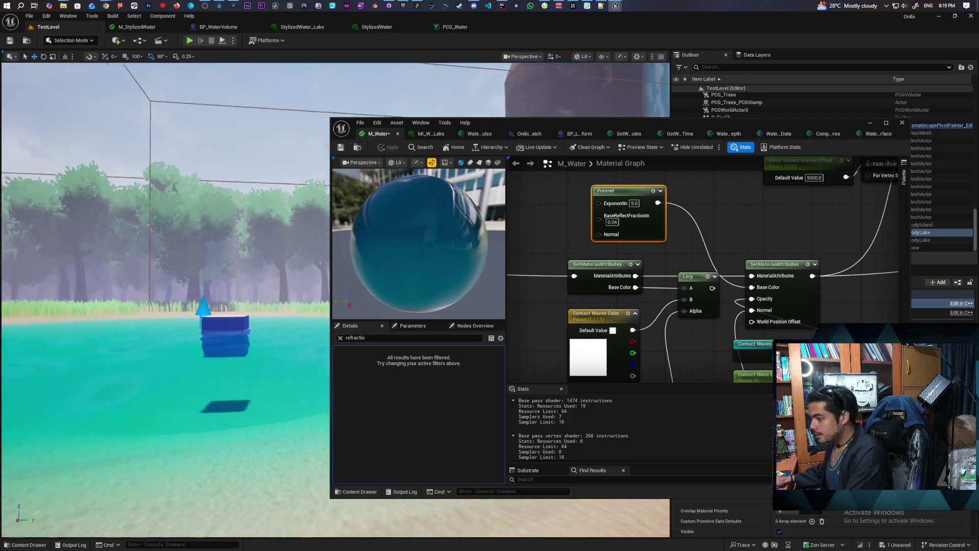
pyautogui.press('w')
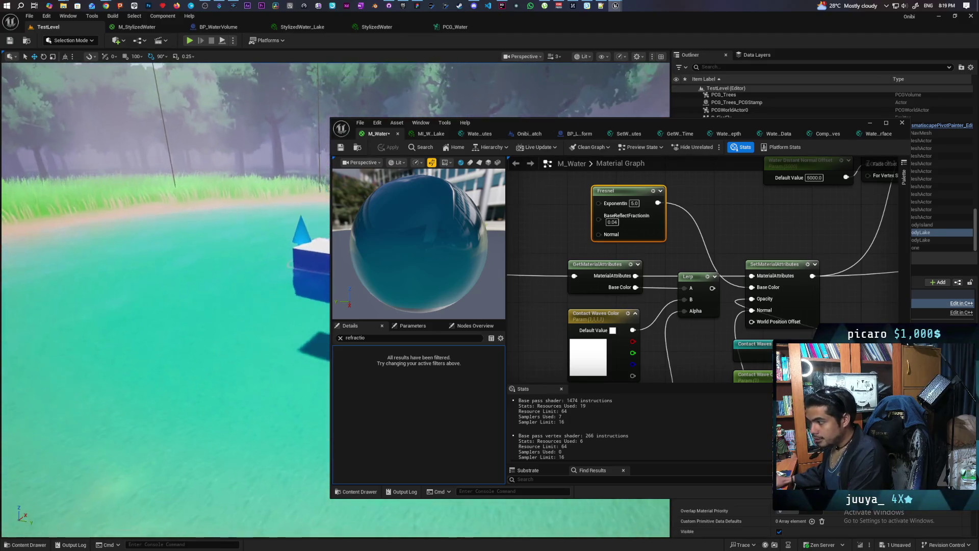
pyautogui.press('w')
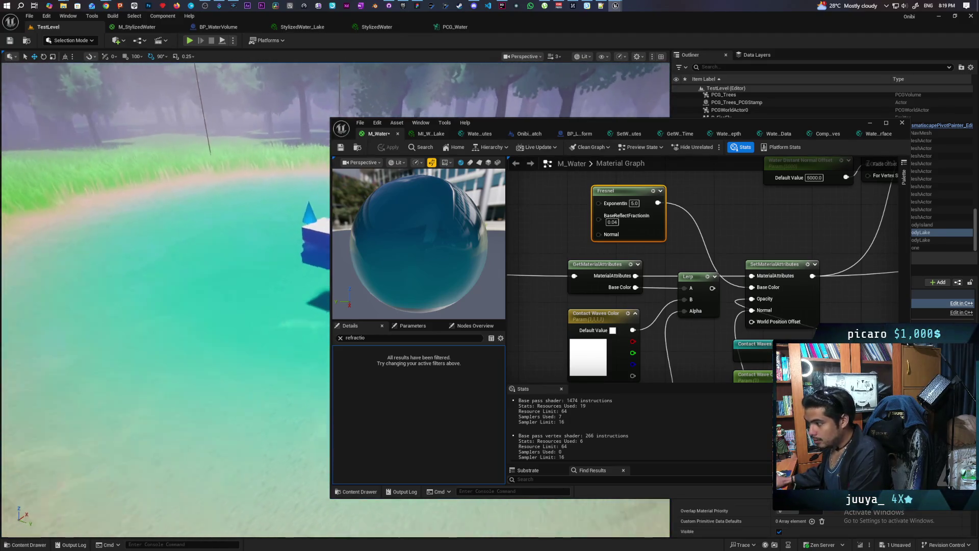
pyautogui.press('w')
pyautogui.press('w')
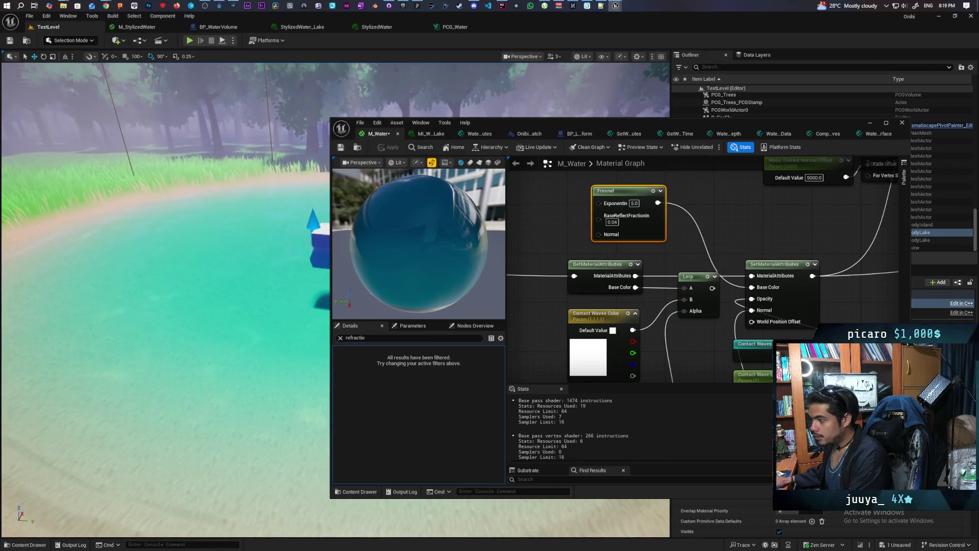
pyautogui.press('w')
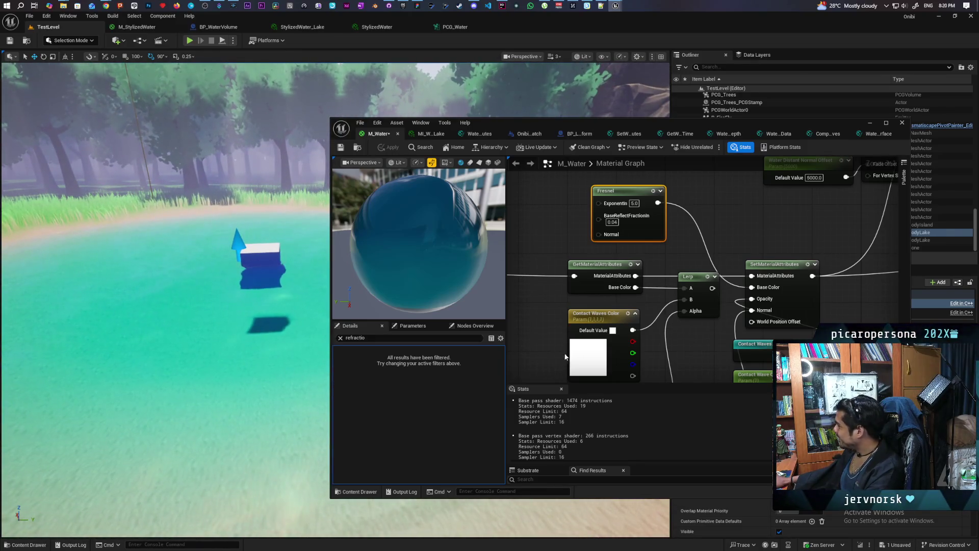
# Reconnect the Lerp output to Base Color in place of the Fresnel and apply M_Water.
pyautogui.moveTo(709, 337)
pyautogui.mouseDown()
pyautogui.moveTo(720, 280)
pyautogui.moveTo(717, 313)
pyautogui.mouseUp()
pyautogui.scroll(-3, 204, 387)
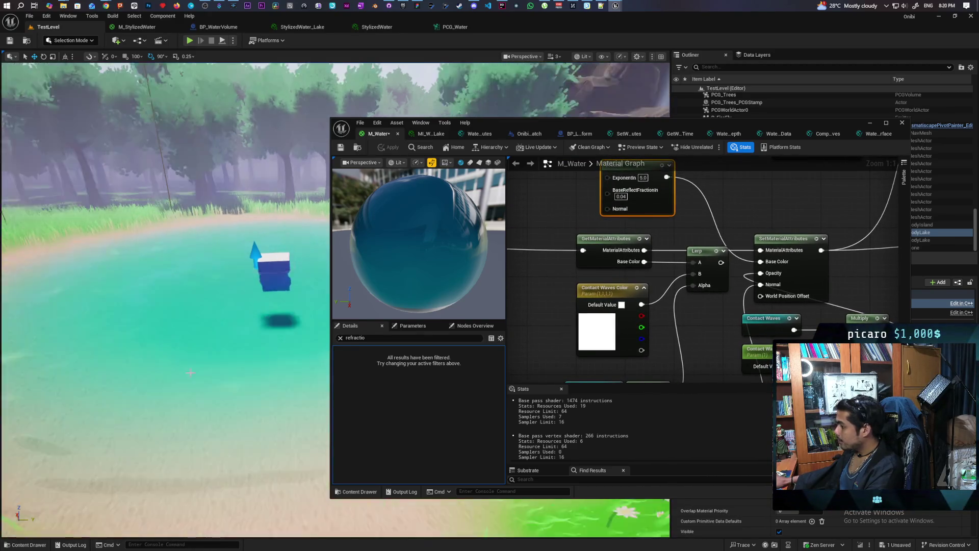
pyautogui.moveTo(721, 262); pyautogui.dragTo(761, 262)
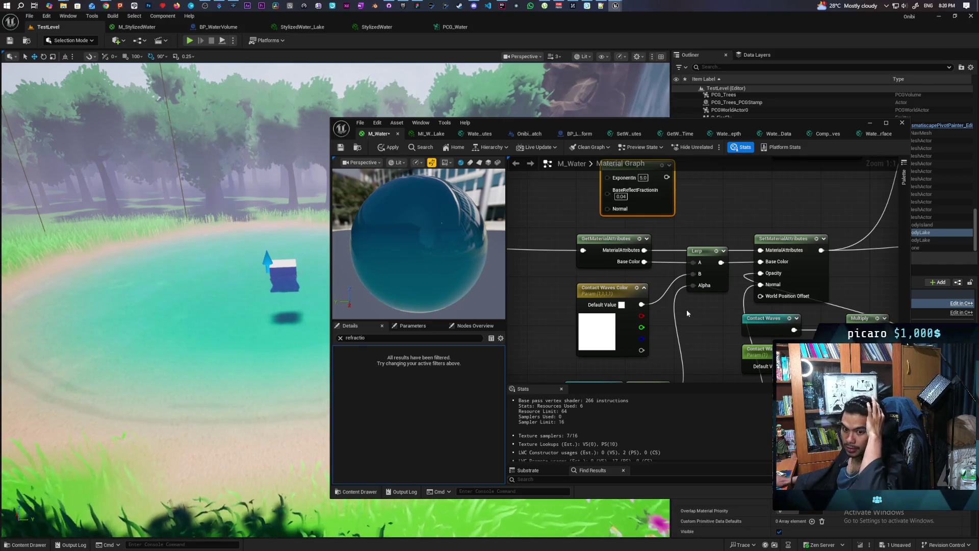
pyautogui.click(389, 148)
pyautogui.moveTo(202, 300)
pyautogui.mouseDown()
pyautogui.moveTo(194, 286)
pyautogui.moveTo(235, 263)
pyautogui.moveTo(331, 239)
pyautogui.mouseUp()
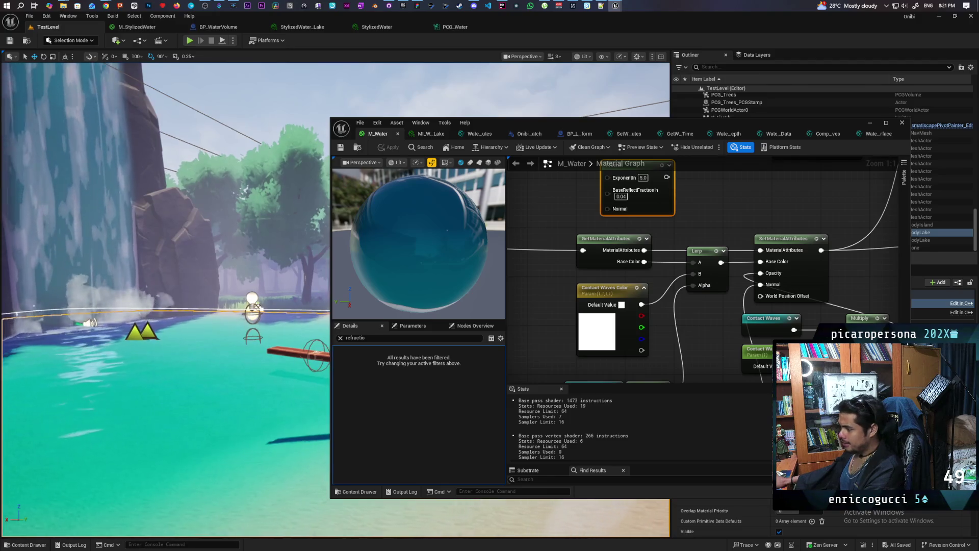
# Minimize the material editor, frame the ponds and waterfall, and start Play In Editor with Alt+P.
pyautogui.moveTo(330, 240); pyautogui.dragTo(332, 238)
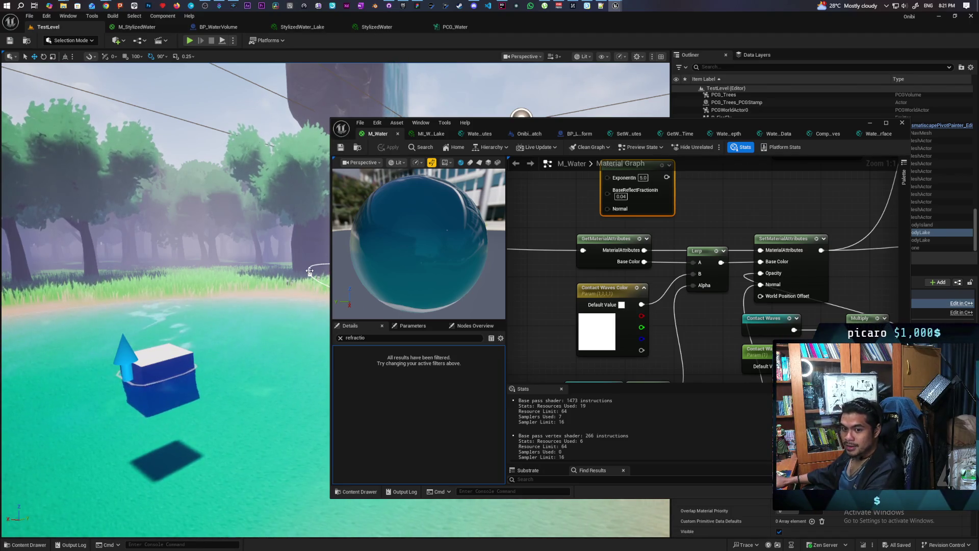
pyautogui.scroll(2, 309, 271)
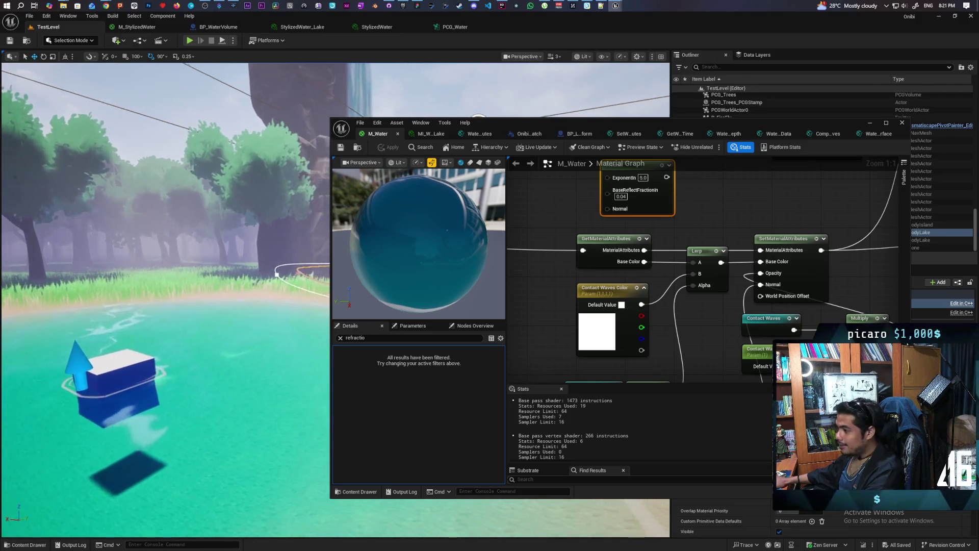
pyautogui.moveTo(310, 270)
pyautogui.mouseDown()
pyautogui.moveTo(266, 276)
pyautogui.moveTo(296, 281)
pyautogui.moveTo(377, 87)
pyautogui.moveTo(347, 163)
pyautogui.moveTo(311, 153)
pyautogui.mouseUp()
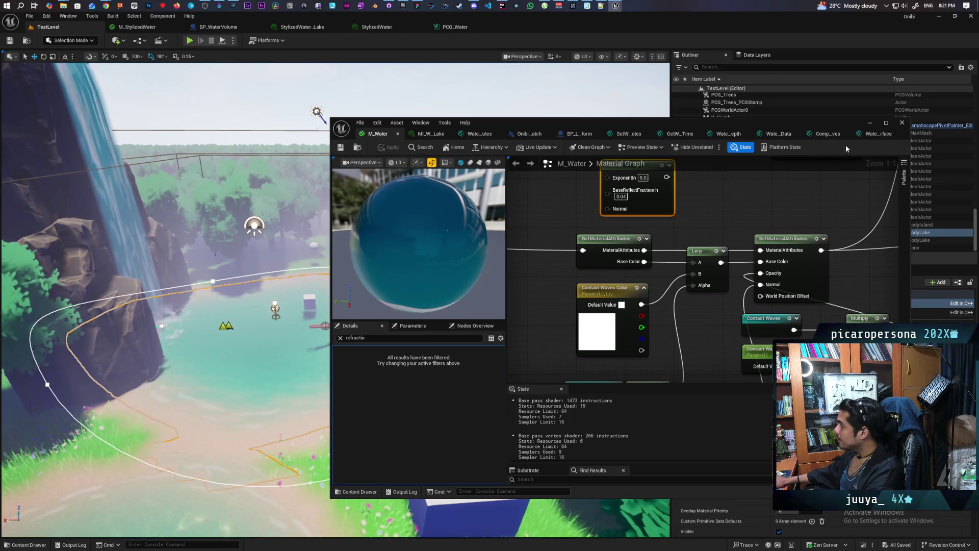
pyautogui.click(873, 126)
pyautogui.moveTo(336, 255)
pyautogui.mouseDown()
pyautogui.moveTo(321, 234)
pyautogui.moveTo(332, 252)
pyautogui.moveTo(317, 258)
pyautogui.moveTo(306, 247)
pyautogui.mouseUp()
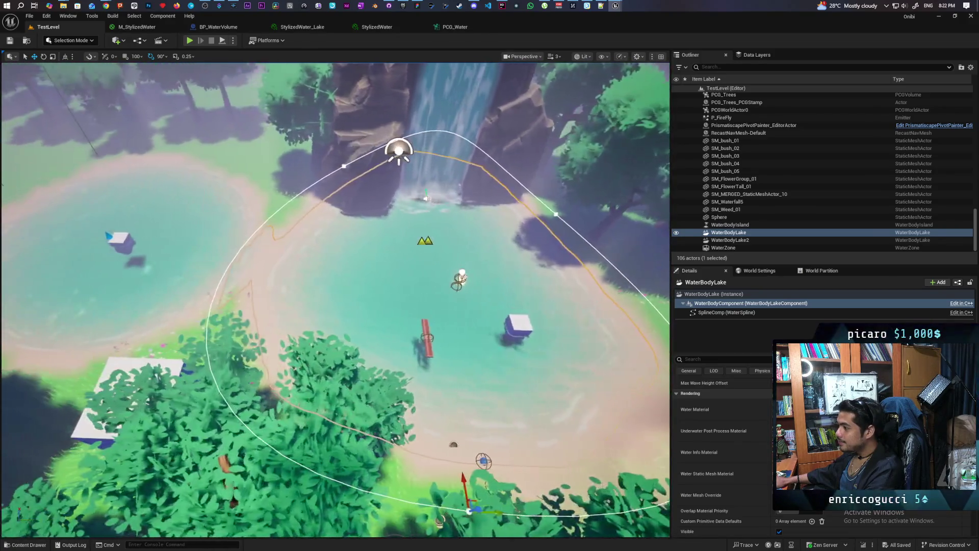
pyautogui.scroll(-3, 335, 300)
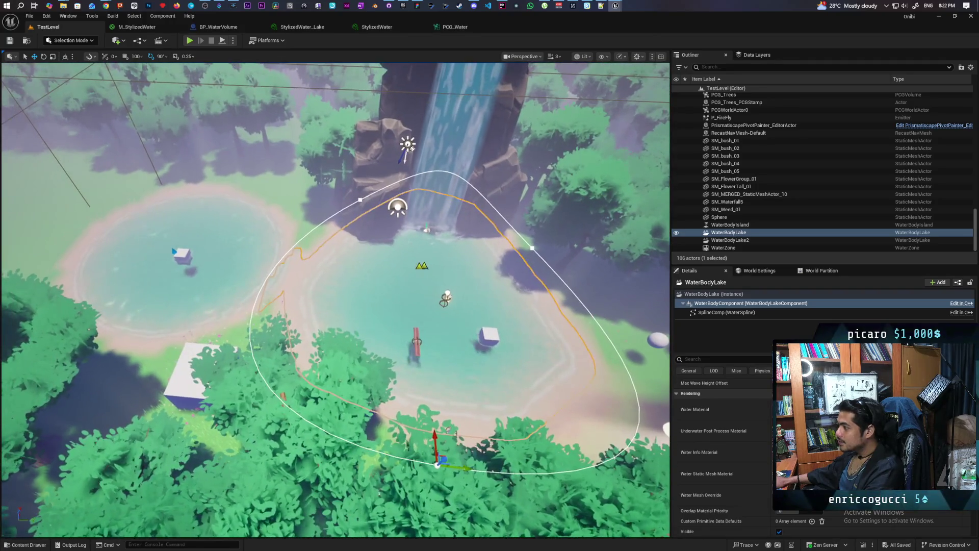
pyautogui.moveTo(202, 115); pyautogui.dragTo(244, 174)
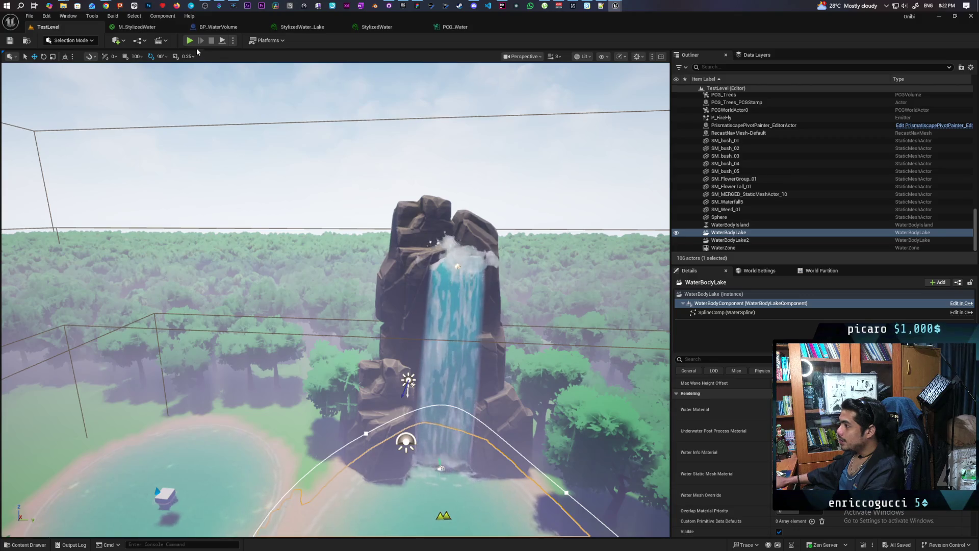
pyautogui.hotkey('alt', 'p')
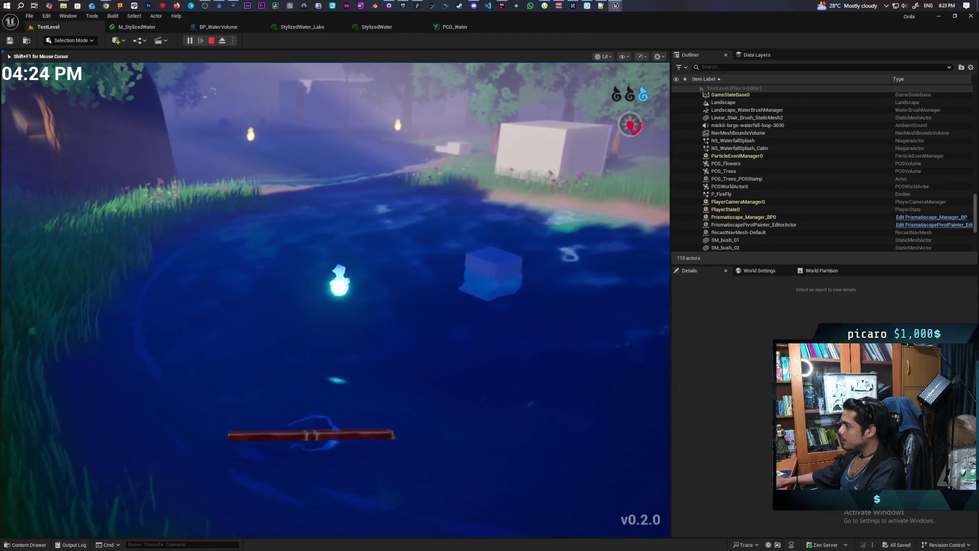
pyautogui.press('e')
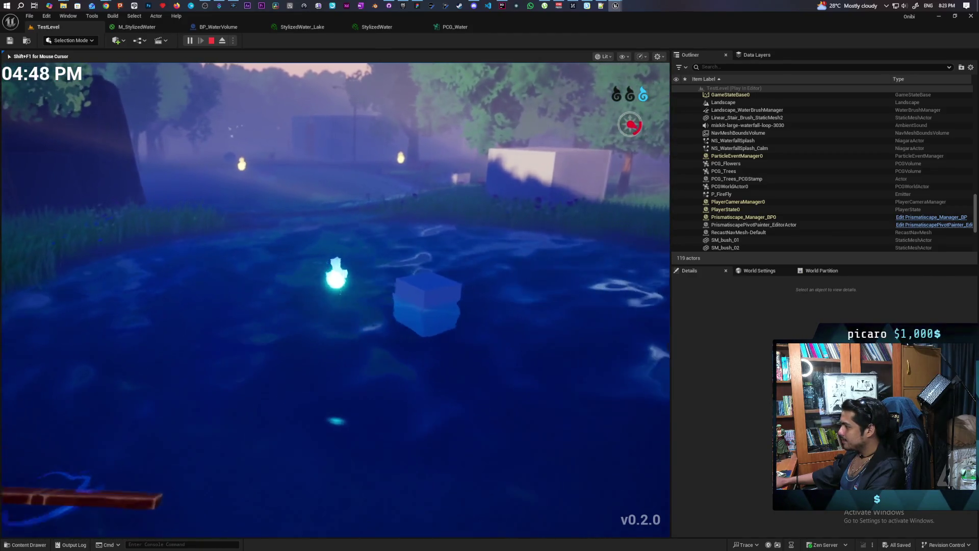
pyautogui.press('e')
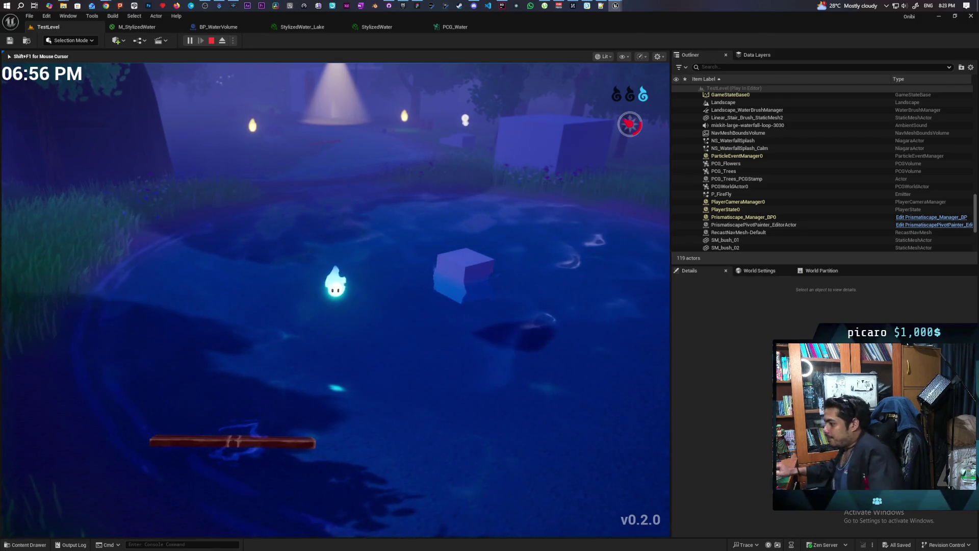
pyautogui.press('w')
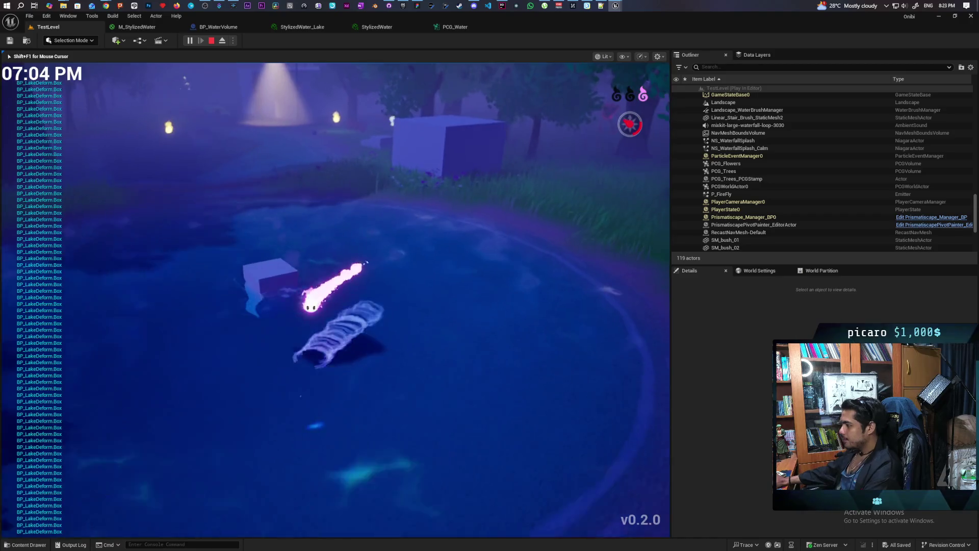
pyautogui.press('w')
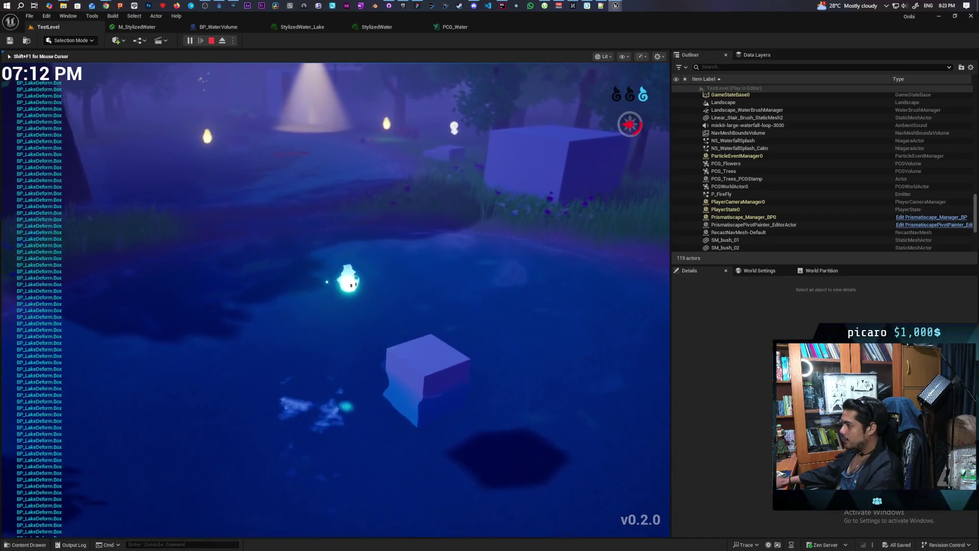
pyautogui.press('w')
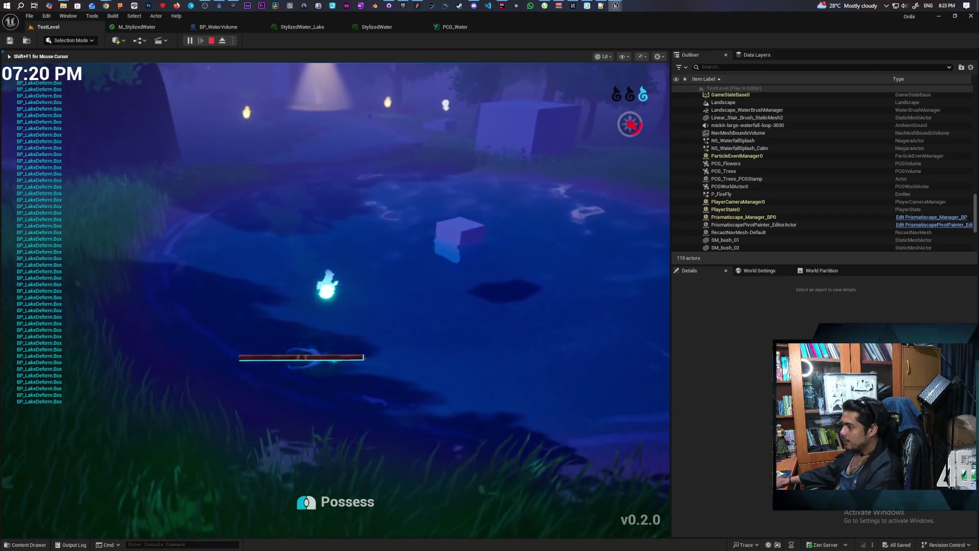
pyautogui.press('e')
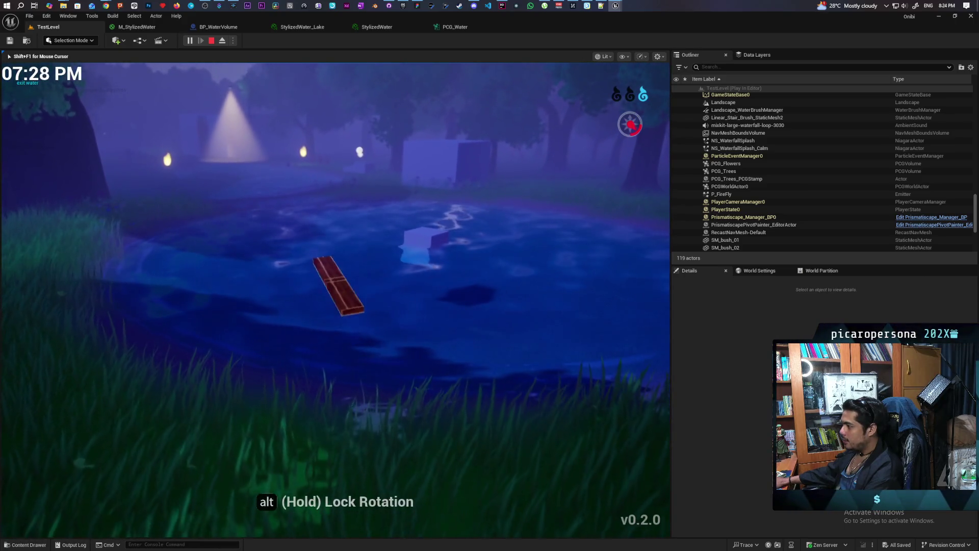
pyautogui.press('w')
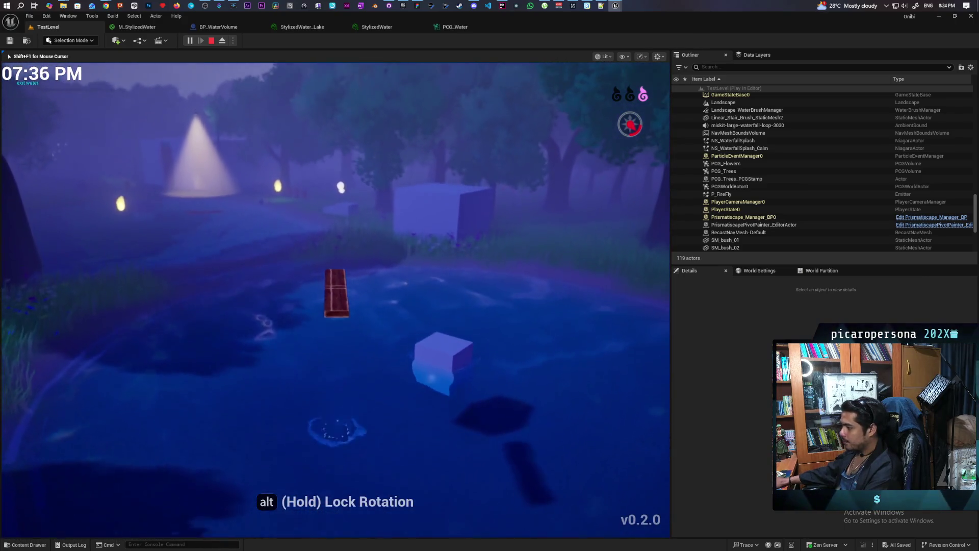
pyautogui.press('e')
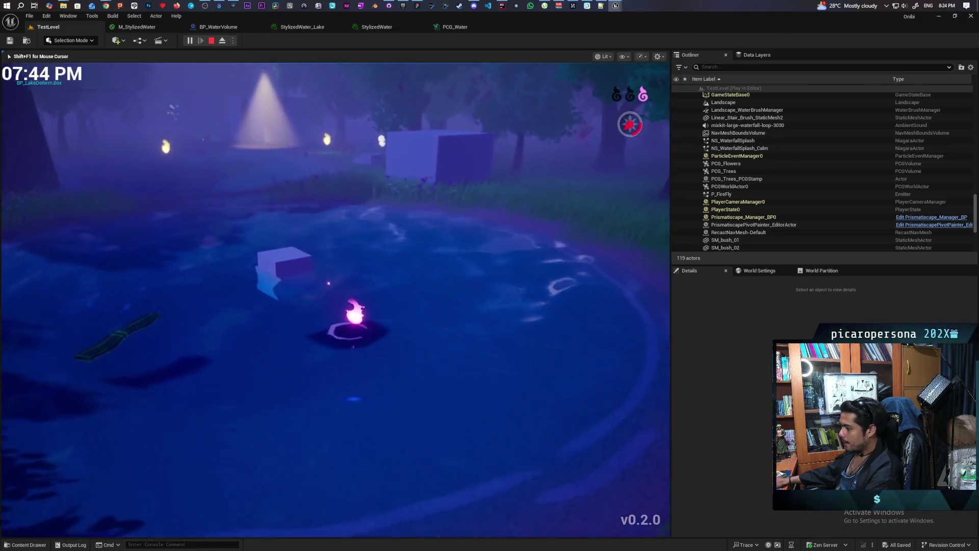
pyautogui.press('w')
pyautogui.press('w')
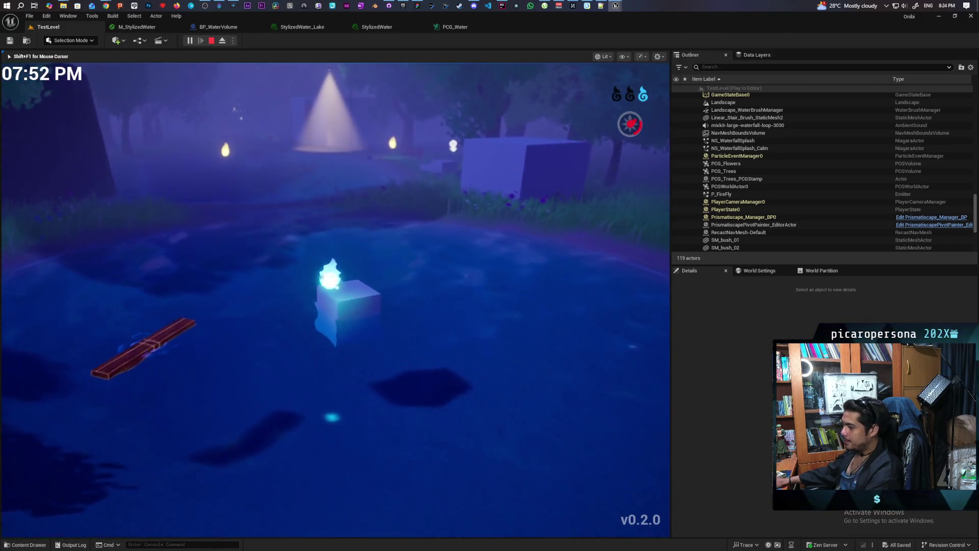
pyautogui.press('e')
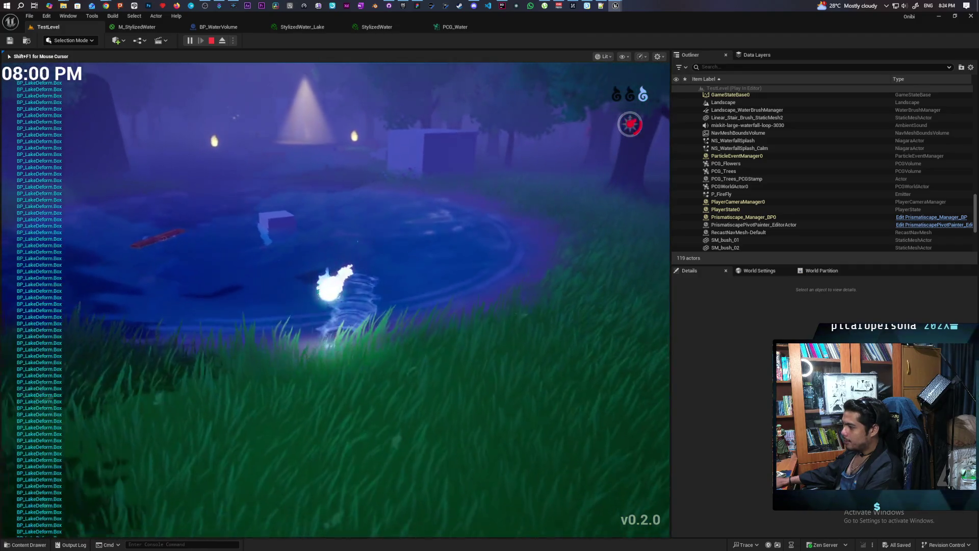
pyautogui.press('e')
pyautogui.press('w')
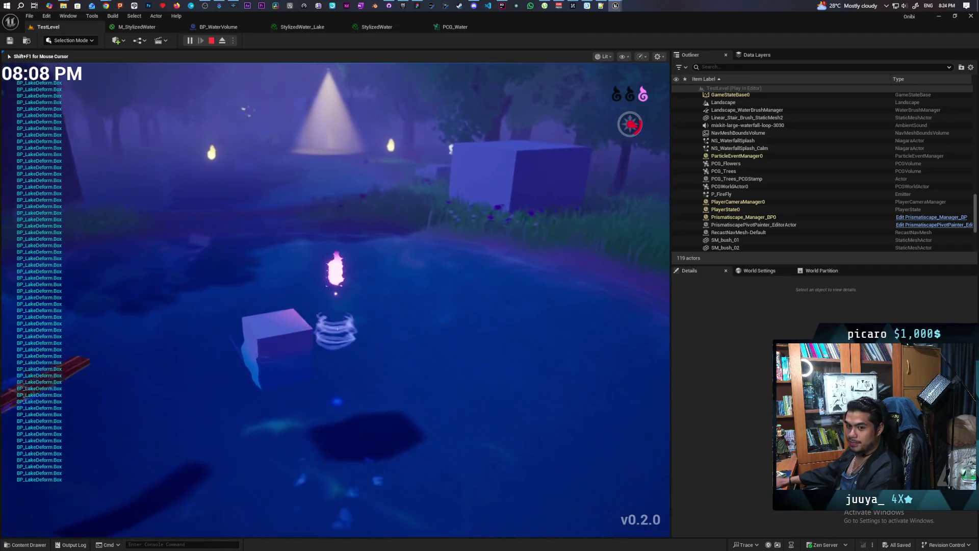
pyautogui.press('e')
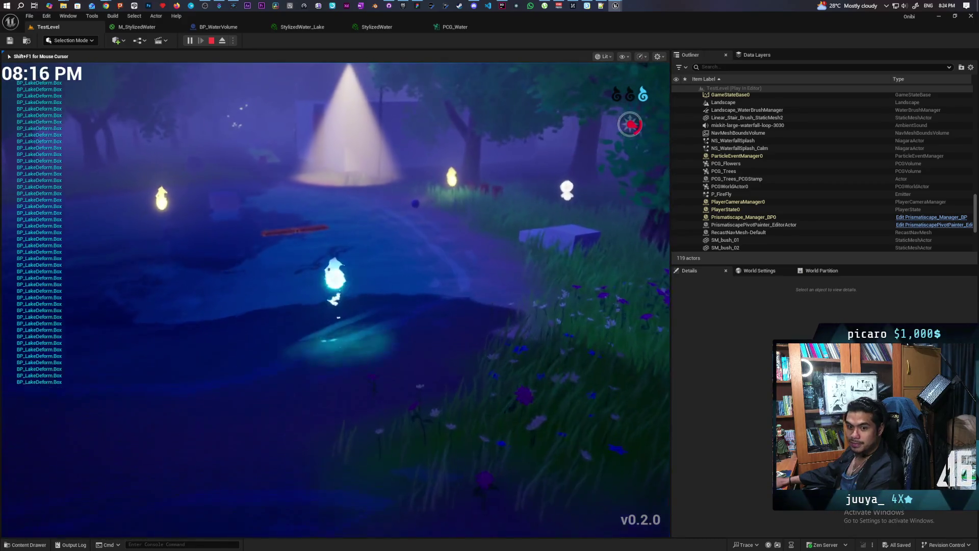
pyautogui.press('s')
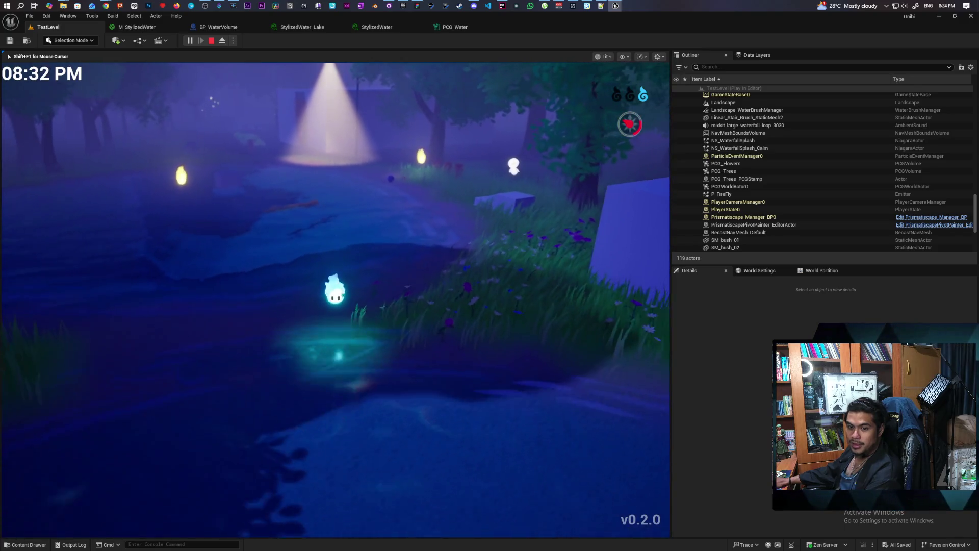
pyautogui.press('w')
pyautogui.press('d')
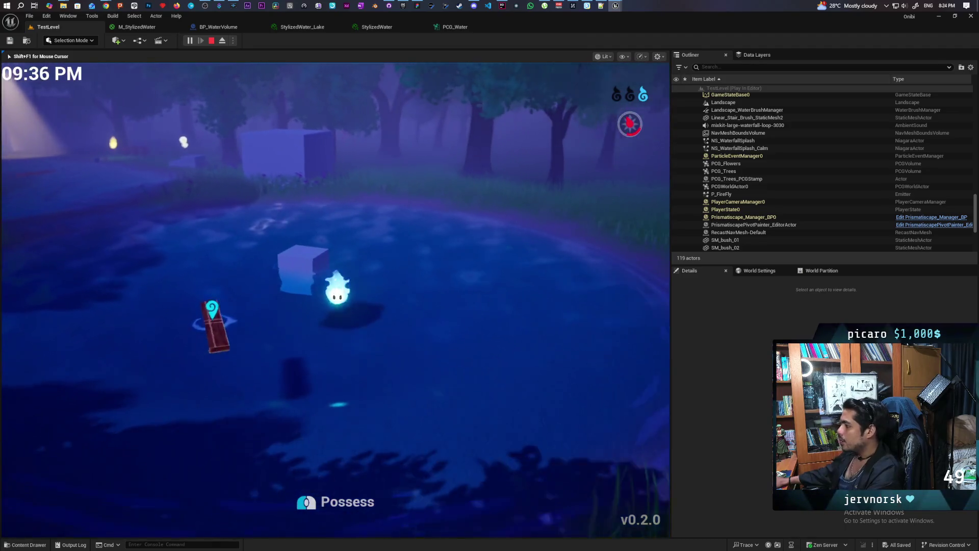
pyautogui.hotkey('shift', 'F1')
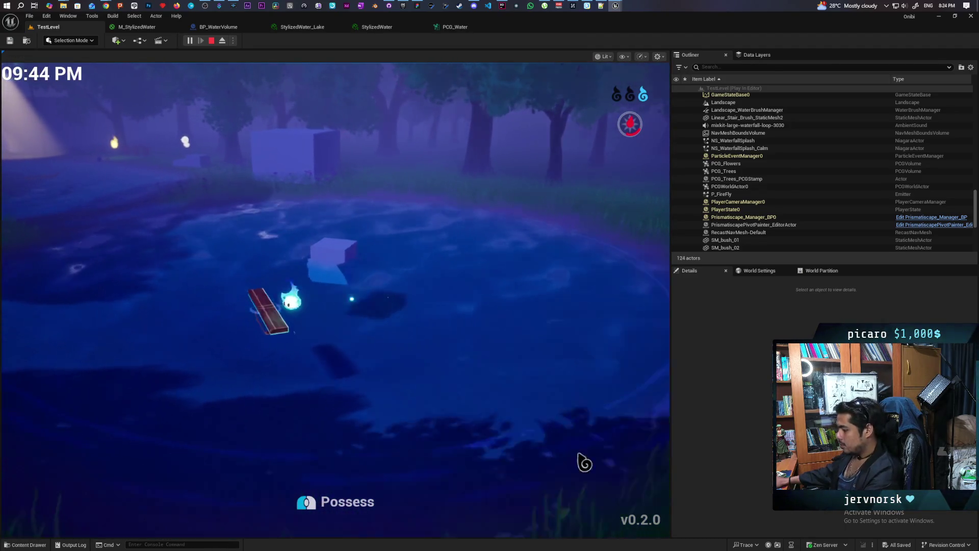
pyautogui.click(222, 40)
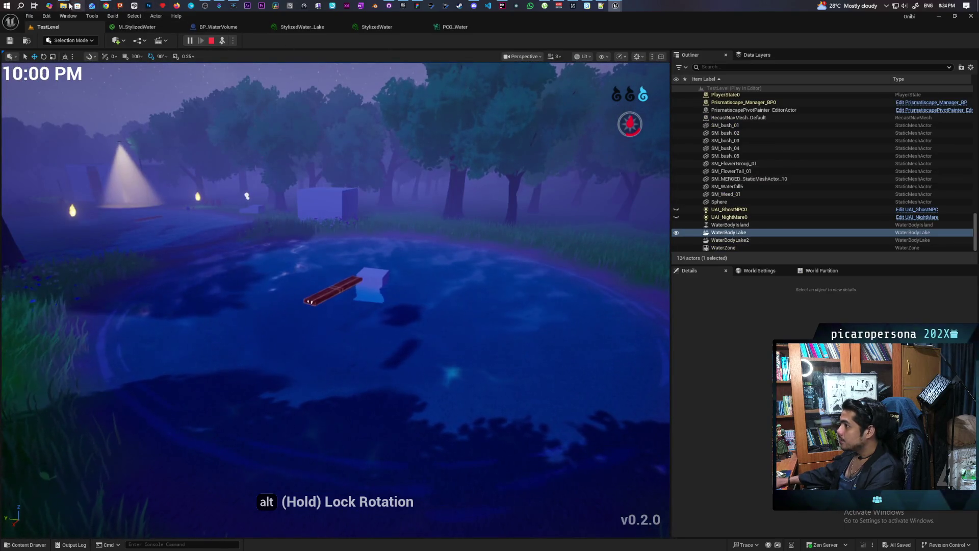
# Reopen the M_Water editor, switch to the MI_W_Lake instance, and filter Details by 'depth'.
pyautogui.moveTo(616, 6)
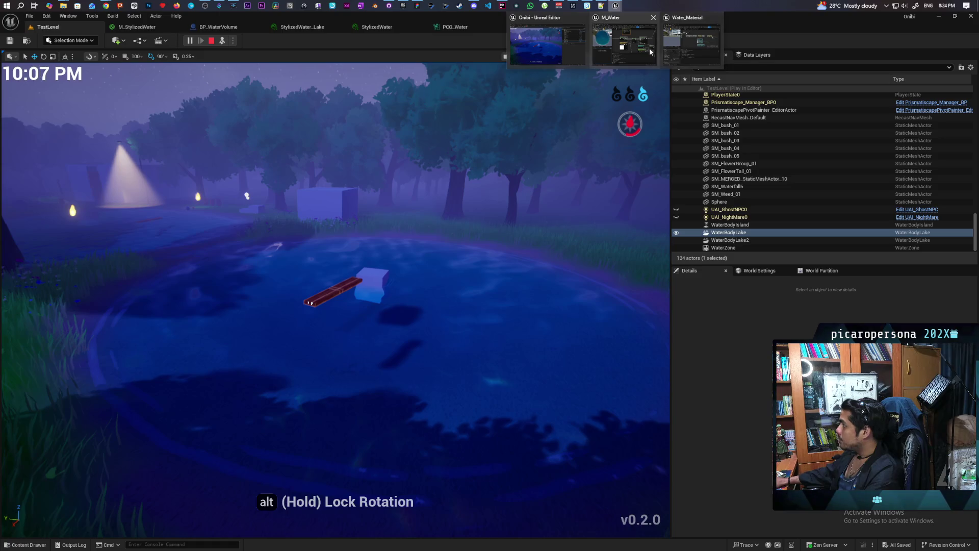
pyautogui.click(640, 56)
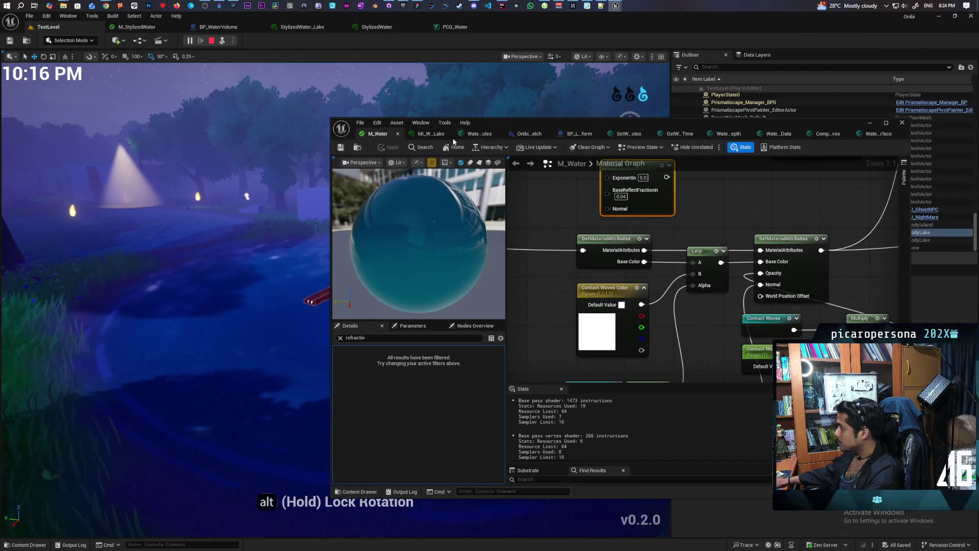
pyautogui.click(433, 135)
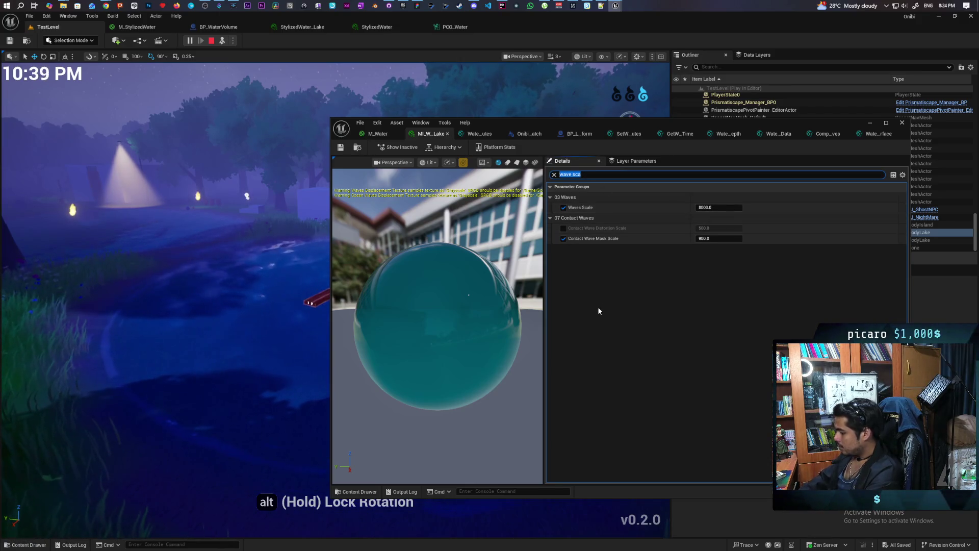
pyautogui.write('depth')
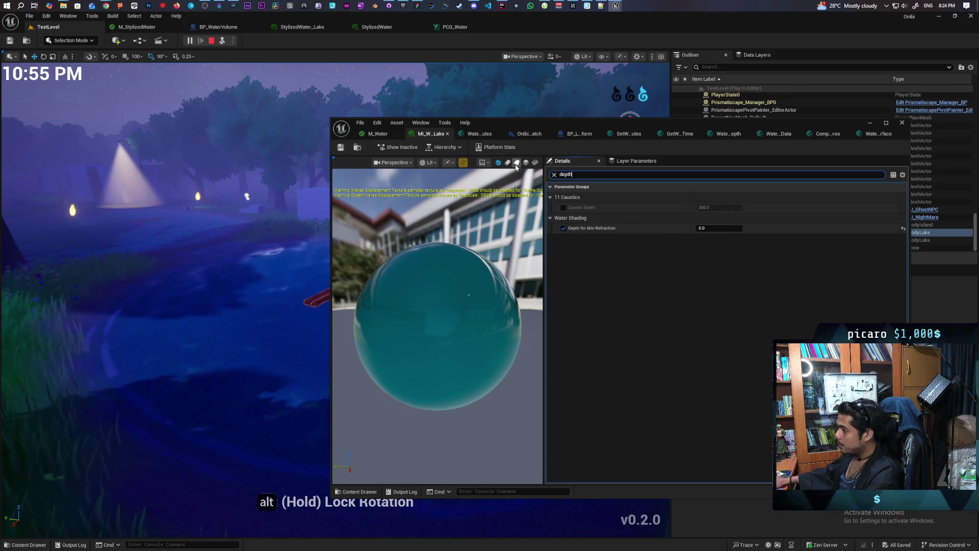
# Try Depth for Min Refraction values of 5000 and then 1000 on the lake material.
pyautogui.moveTo(549, 126); pyautogui.dragTo(612, 127)
pyautogui.click(776, 230)
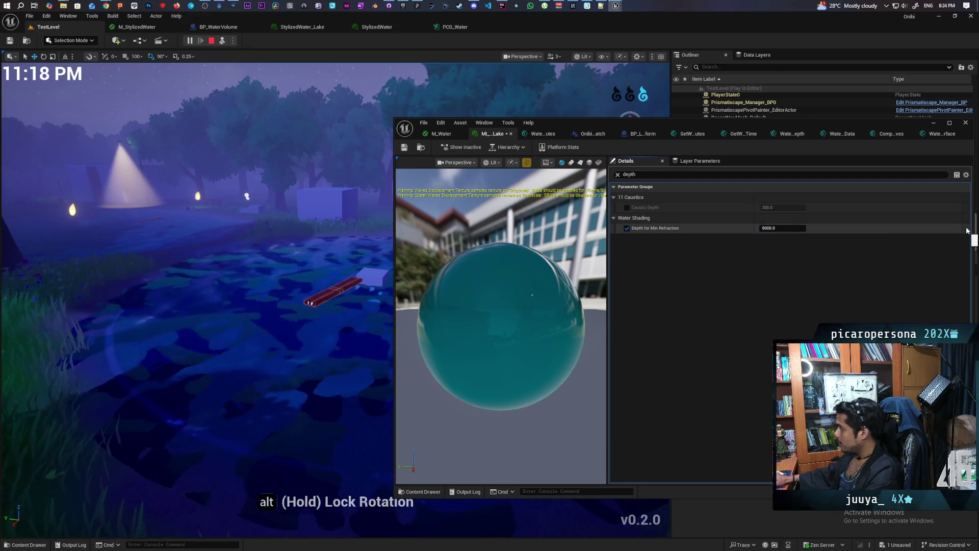
pyautogui.write('5000')
pyautogui.press('Return')
pyautogui.click(779, 228)
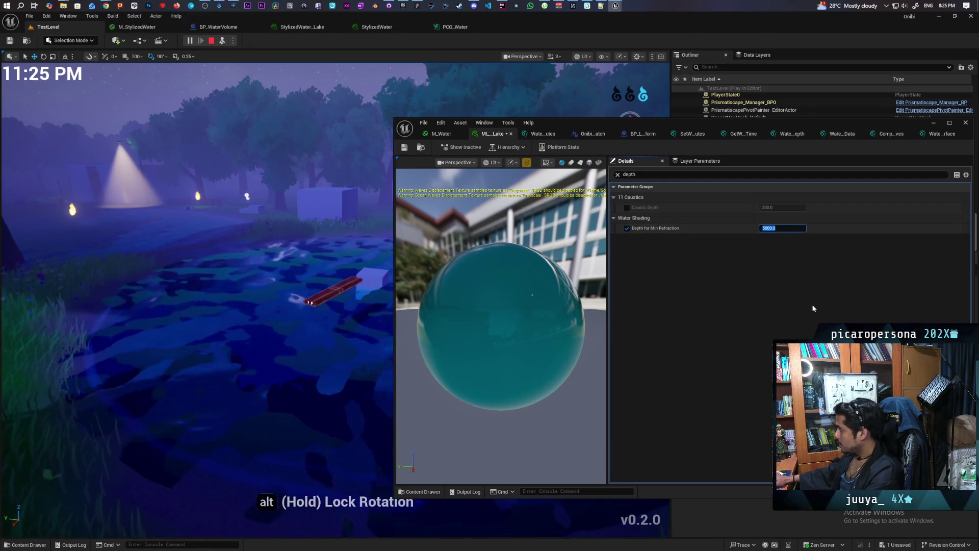
pyautogui.write('100')
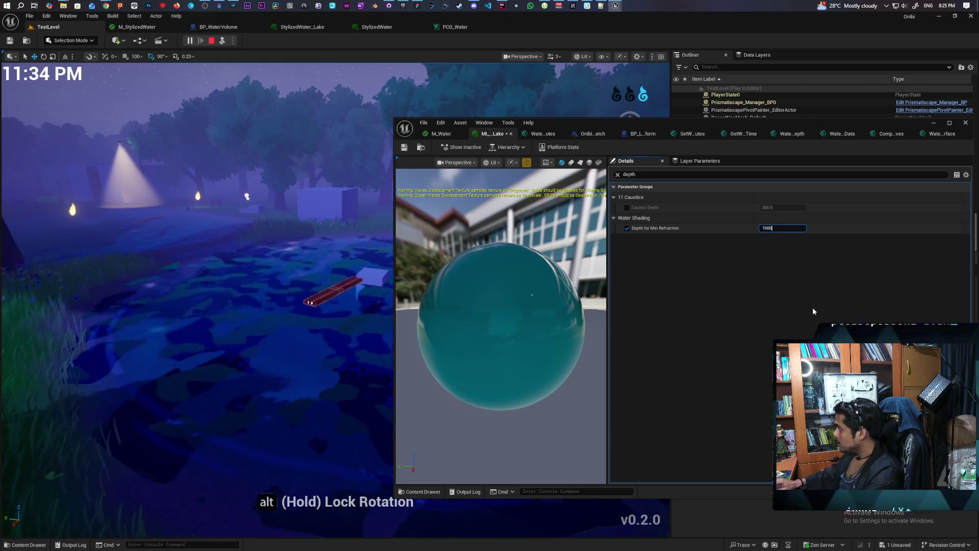
pyautogui.write('0')
pyautogui.press('Return')
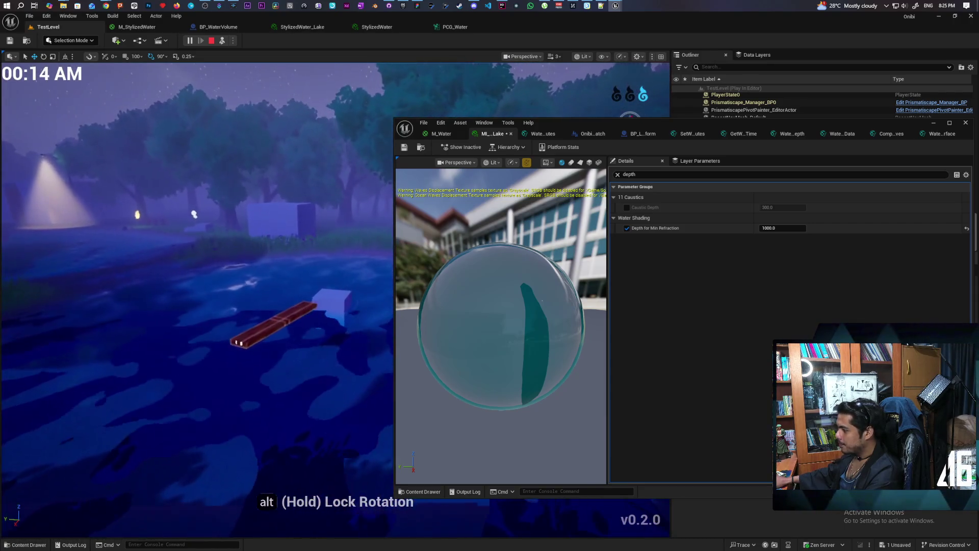
# Set Depth for Min Refraction to 500, drag it to 0.0, save, and end the play session.
pyautogui.click(788, 229)
pyautogui.write('500')
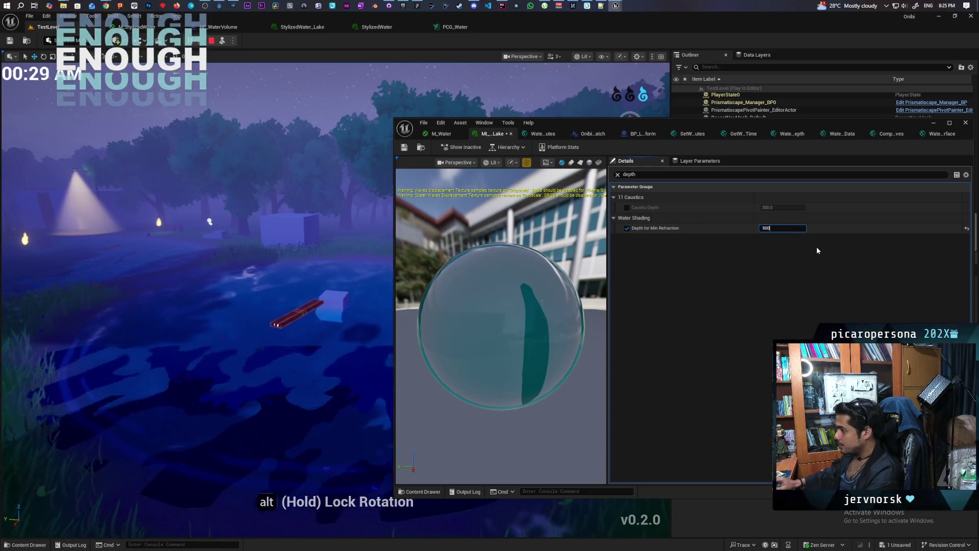
pyautogui.press('Return')
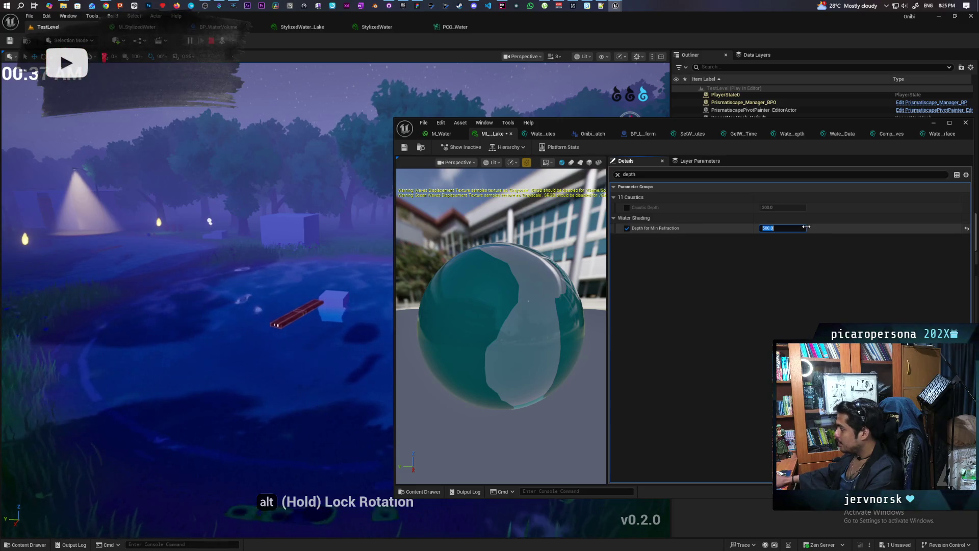
pyautogui.moveTo(805, 228); pyautogui.dragTo(755, 228)
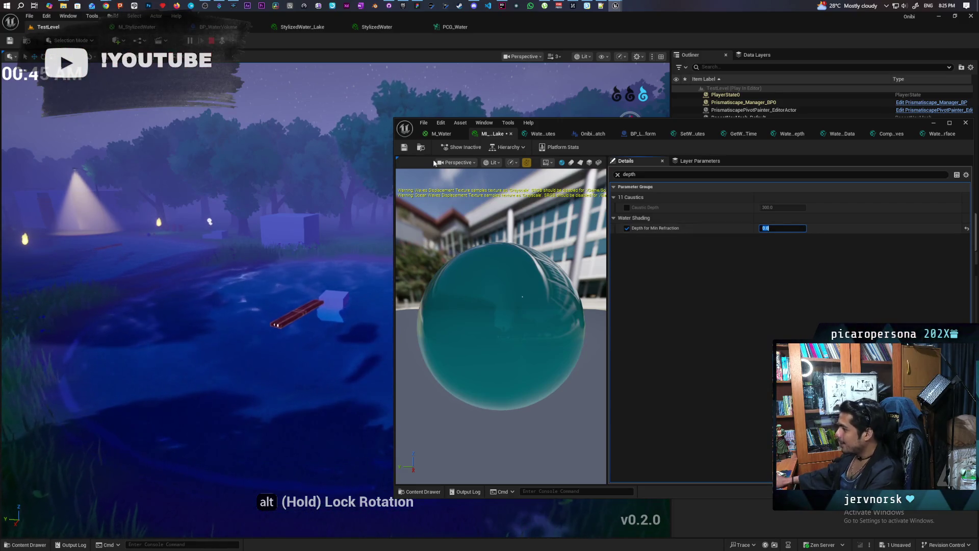
pyautogui.click(404, 148)
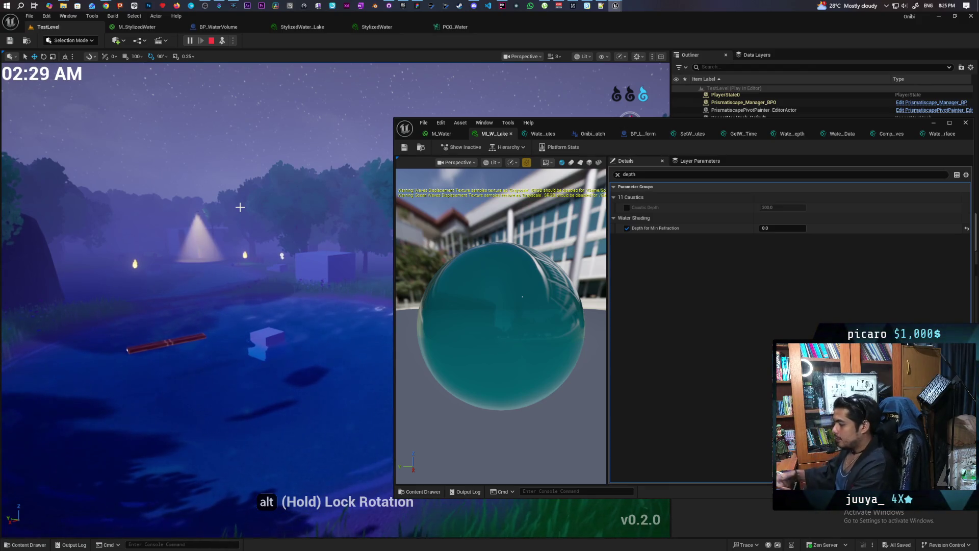
pyautogui.press('Escape')
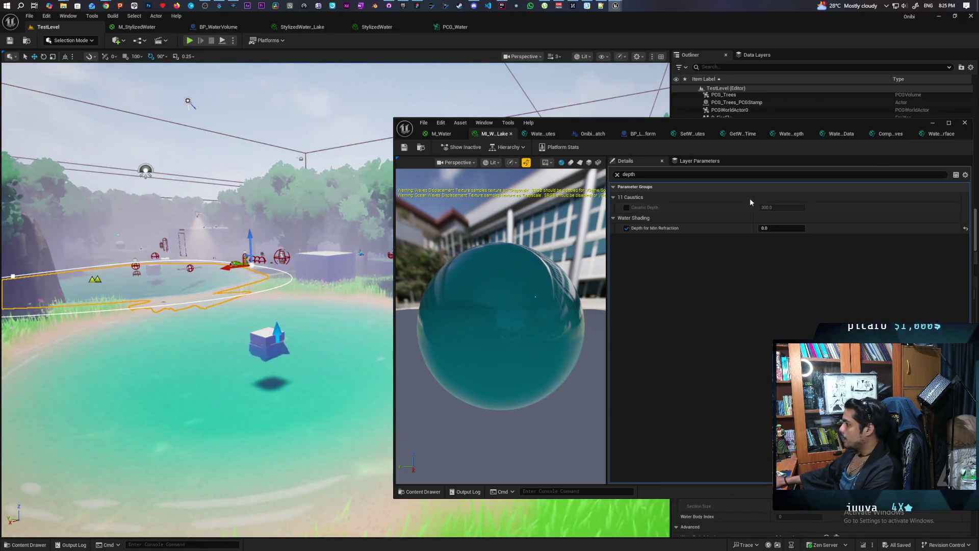
# Cancel closing the lake material editor and start a new Play session of TestLevel.
pyautogui.click(965, 124)
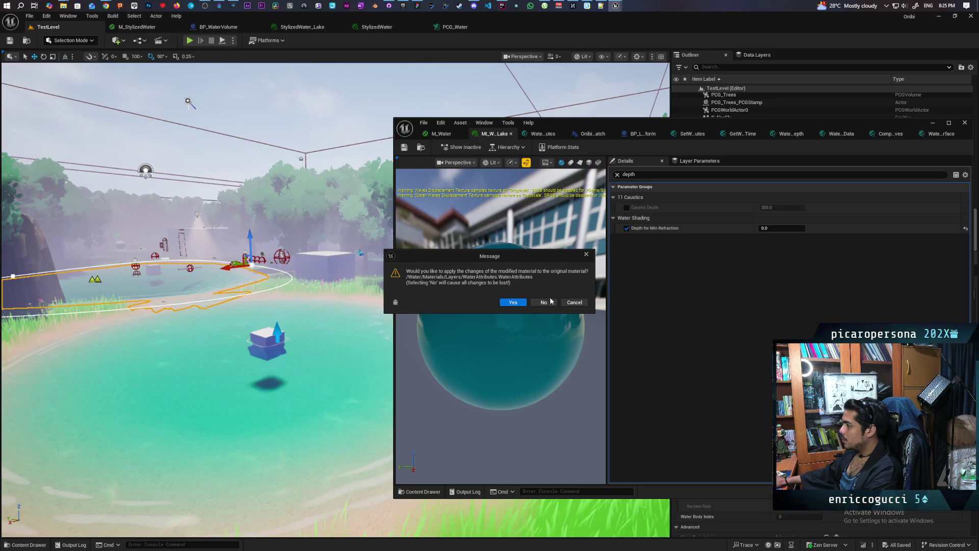
pyautogui.click(573, 304)
pyautogui.click(189, 40)
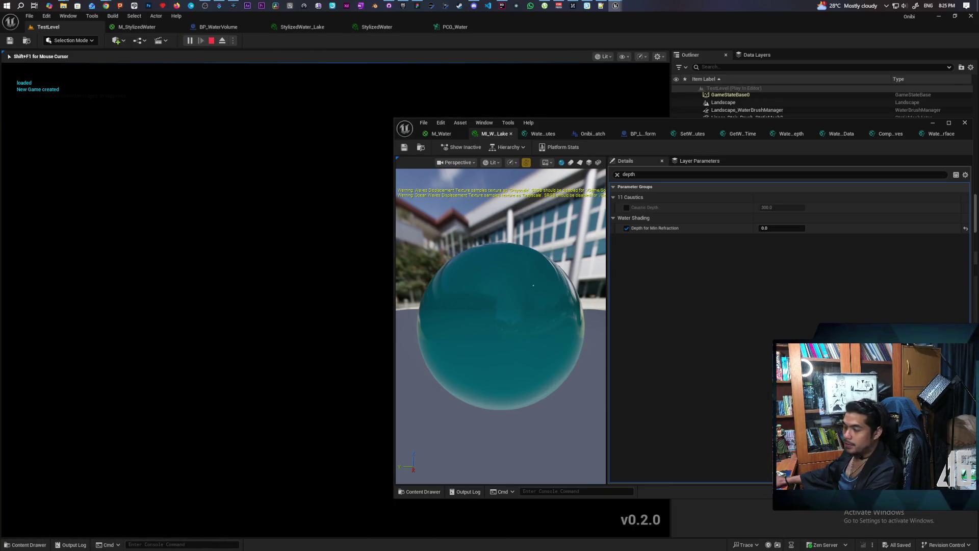
# Walk the character past the NPC to the lake and along the shore, then stop play.
pyautogui.press('w')
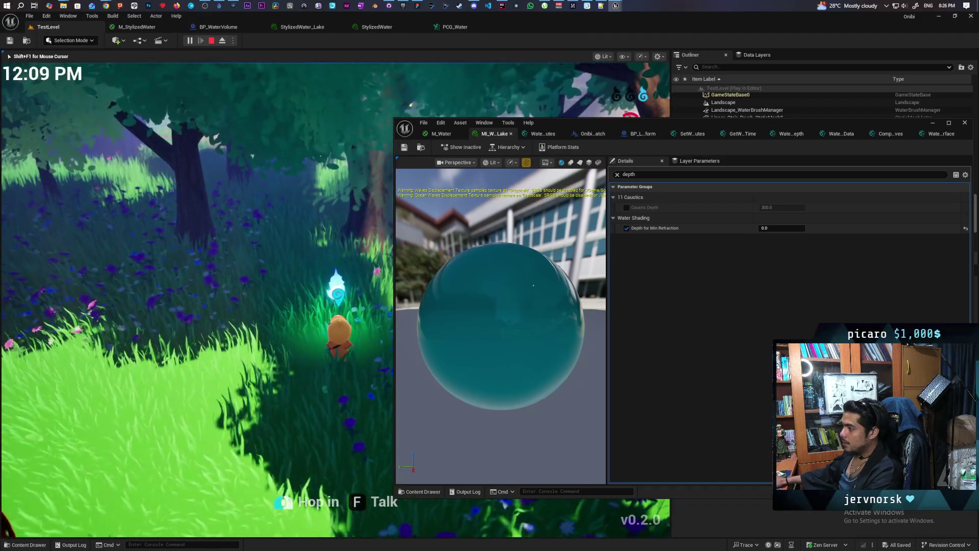
pyautogui.press('w')
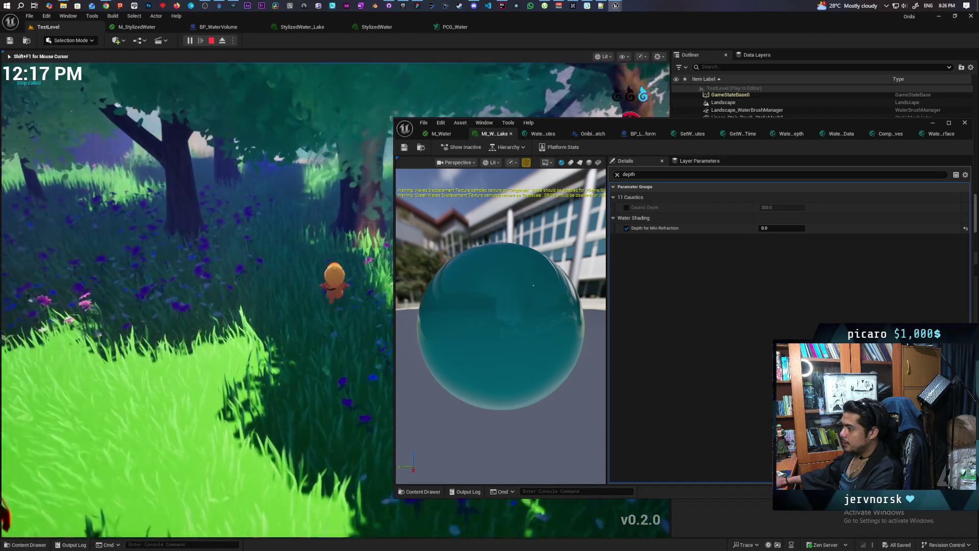
pyautogui.press('w')
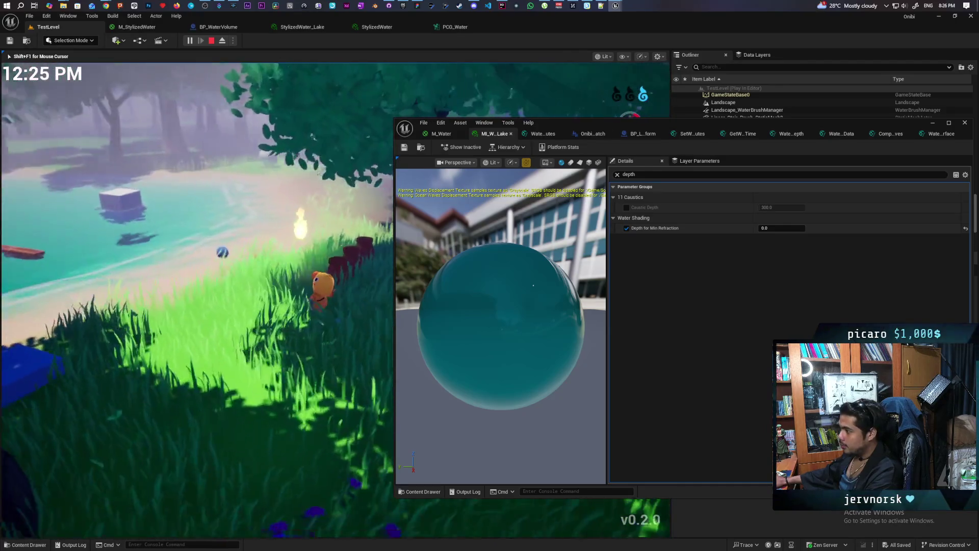
pyautogui.press('w')
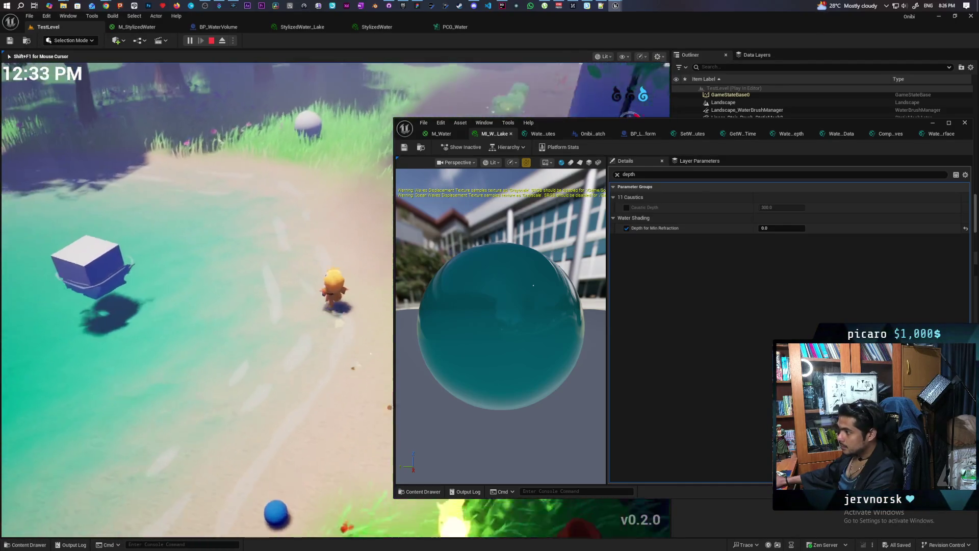
pyautogui.press('w')
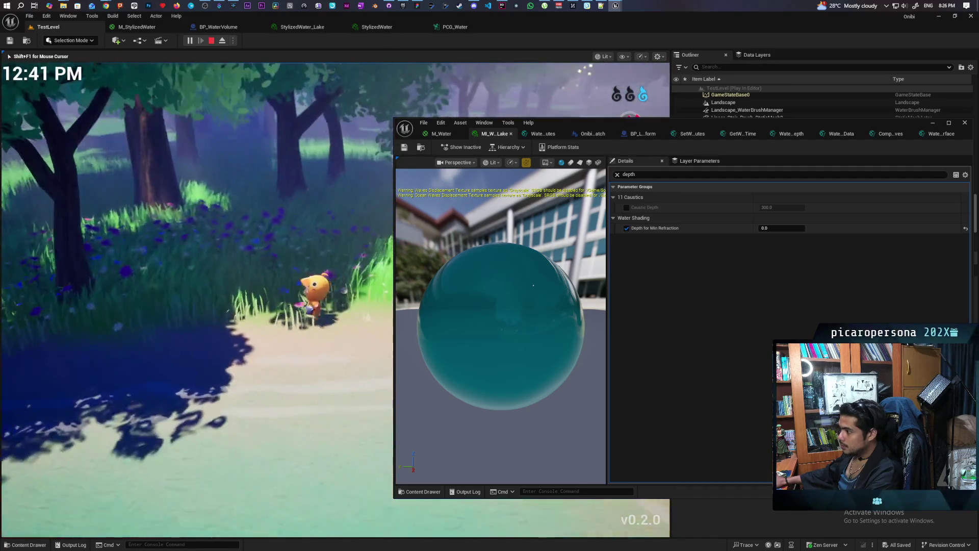
pyautogui.press('w')
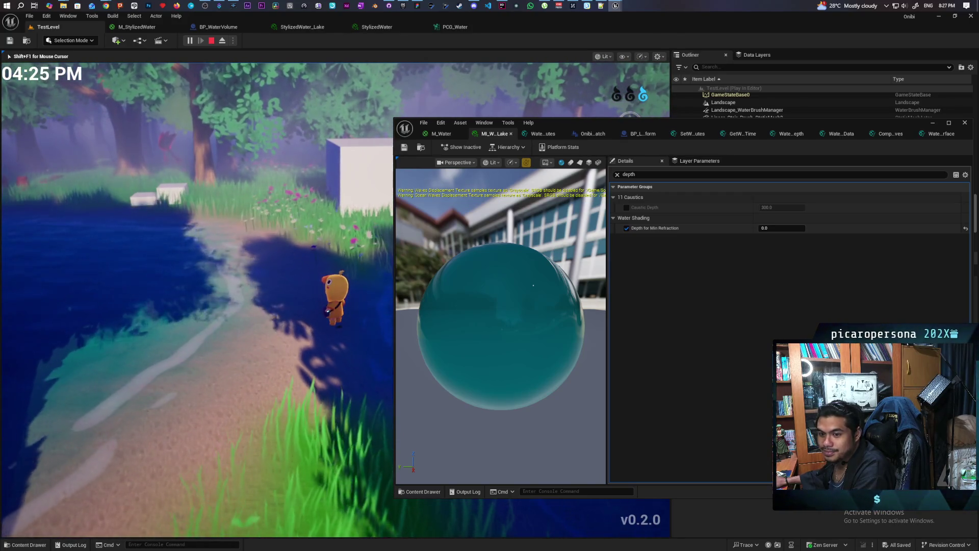
pyautogui.press('Escape')
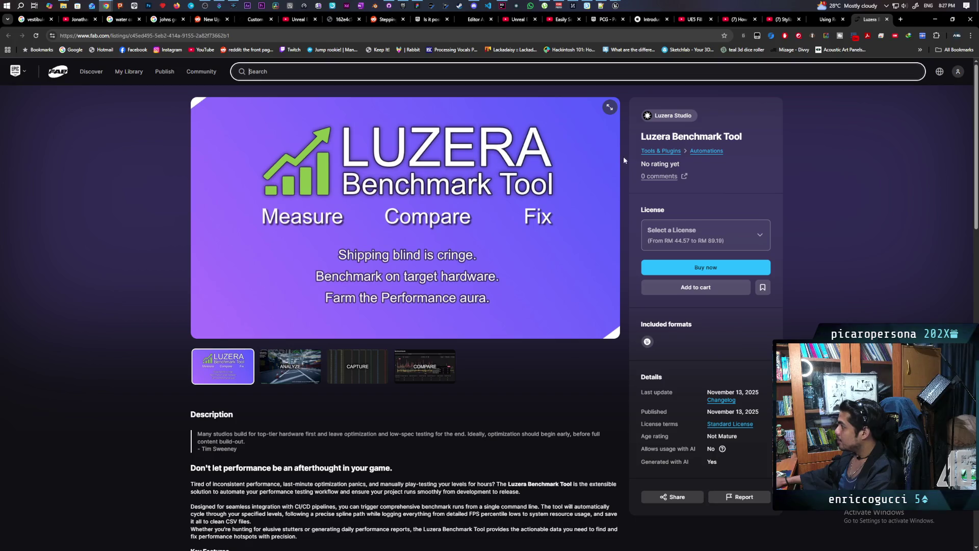
pyautogui.scroll(-3, 520, 299)
pyautogui.scroll(3, 496, 296)
pyautogui.click(306, 326)
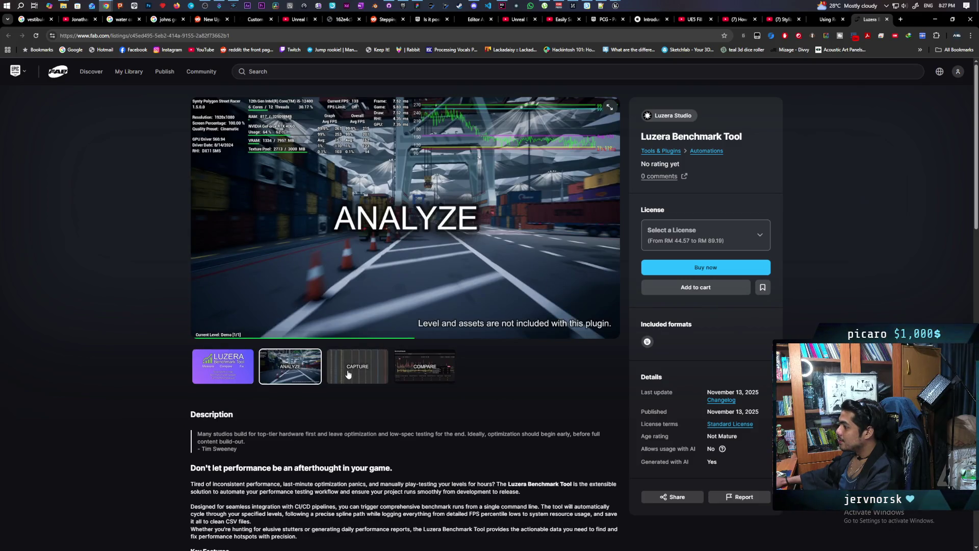
pyautogui.click(357, 367)
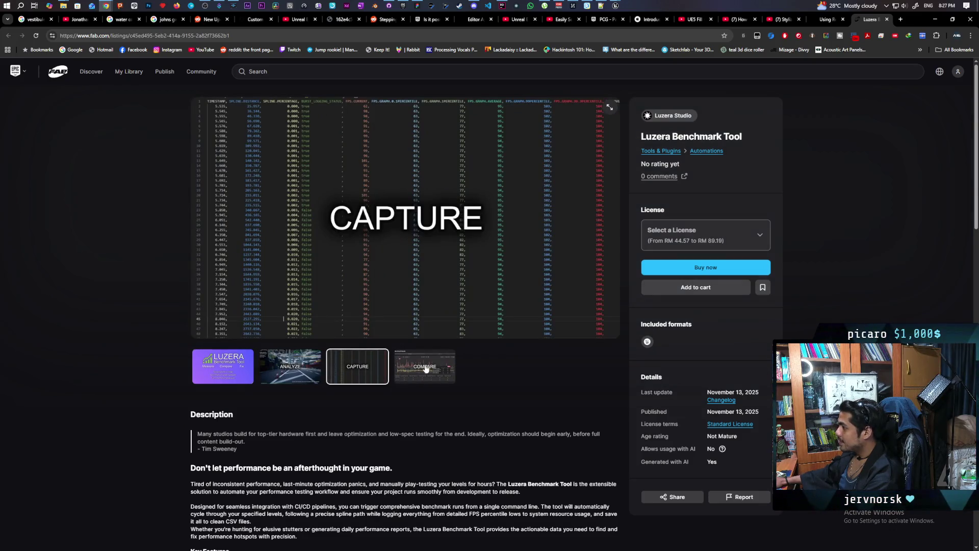
pyautogui.click(426, 368)
pyautogui.click(286, 372)
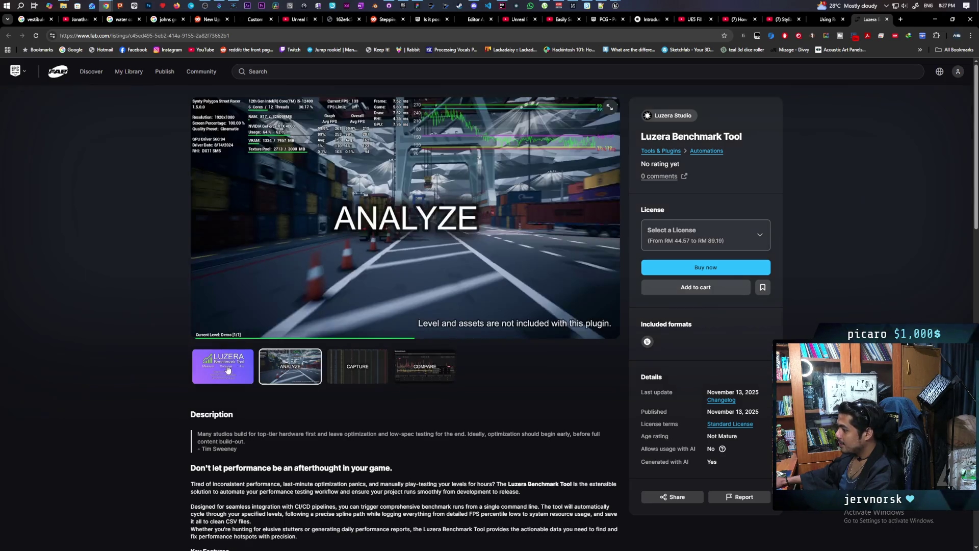
pyautogui.click(228, 371)
pyautogui.click(764, 293)
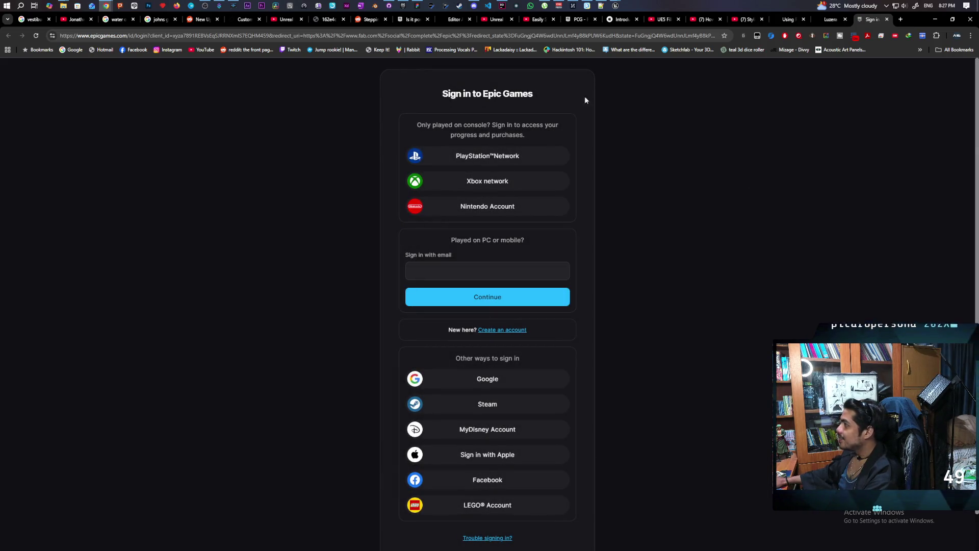
pyautogui.click(887, 20)
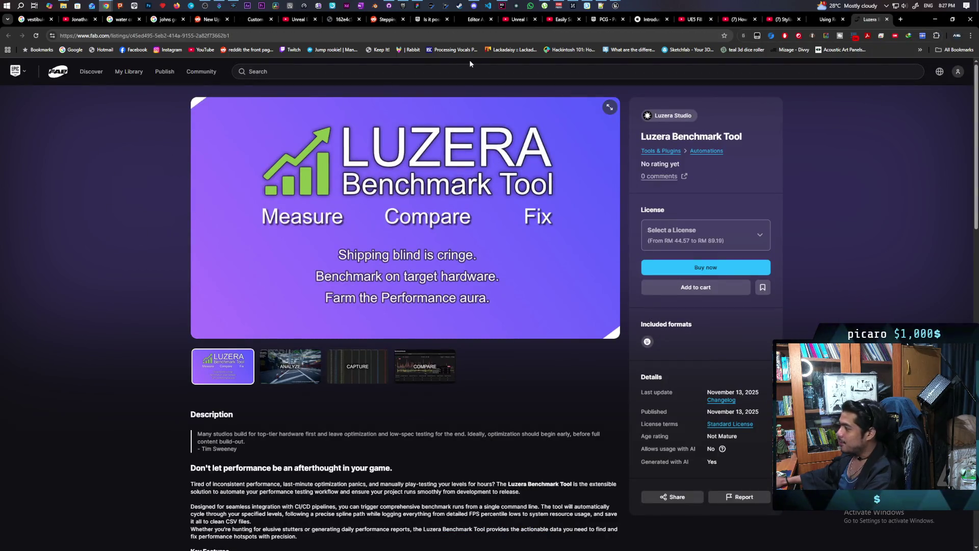
pyautogui.moveTo(404, 5)
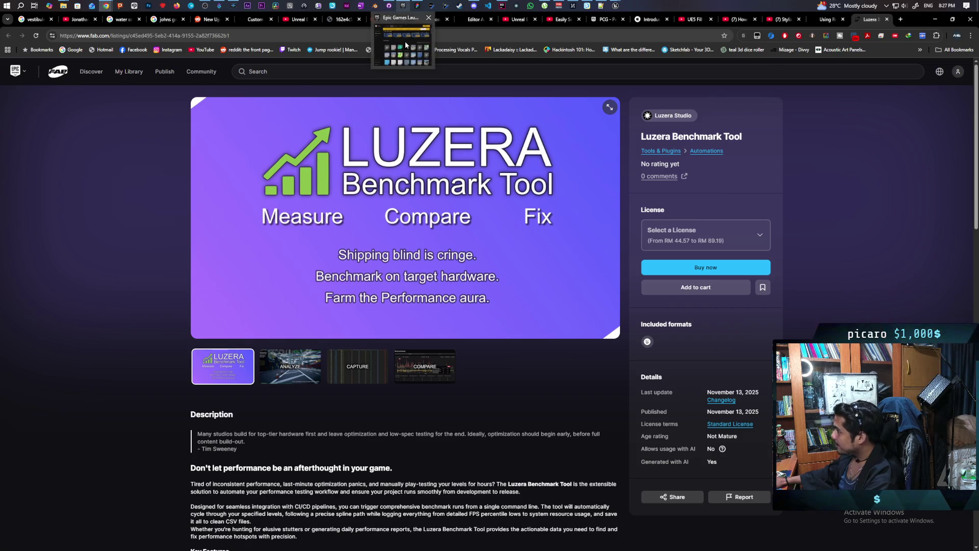
pyautogui.click(405, 42)
pyautogui.moveTo(430, 58)
pyautogui.mouseDown()
pyautogui.moveTo(706, 72)
pyautogui.moveTo(656, 80)
pyautogui.mouseUp()
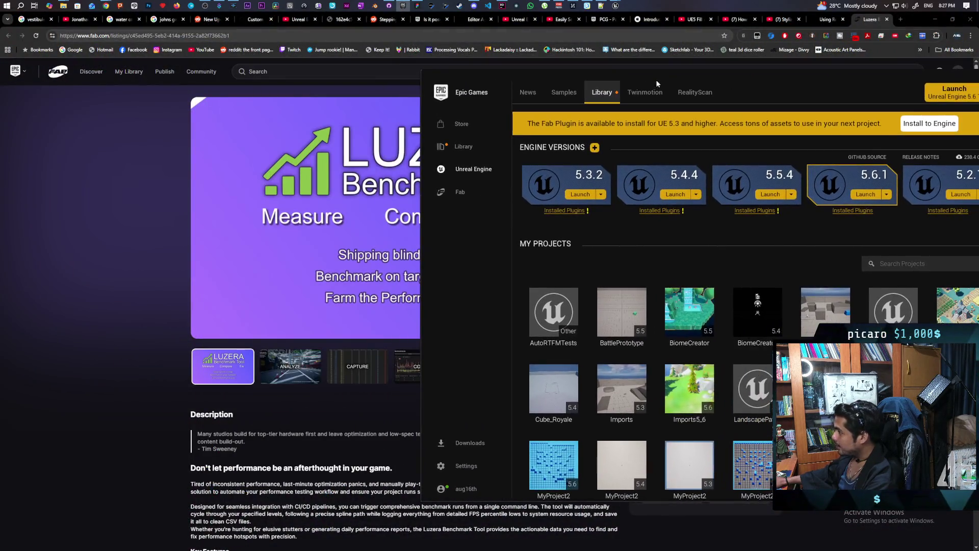
pyautogui.click(480, 192)
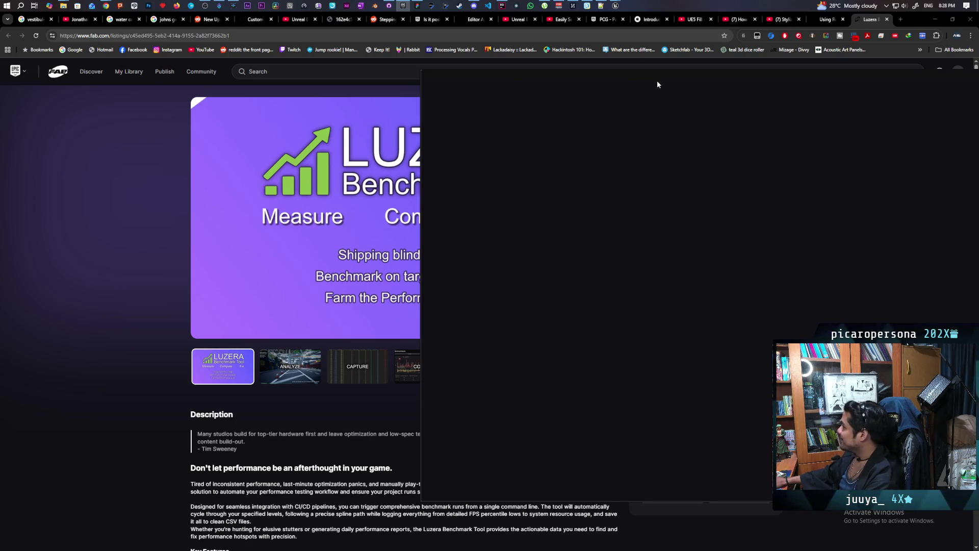
pyautogui.moveTo(679, 83)
pyautogui.mouseDown()
pyautogui.moveTo(630, 84)
pyautogui.moveTo(406, 225)
pyautogui.mouseUp()
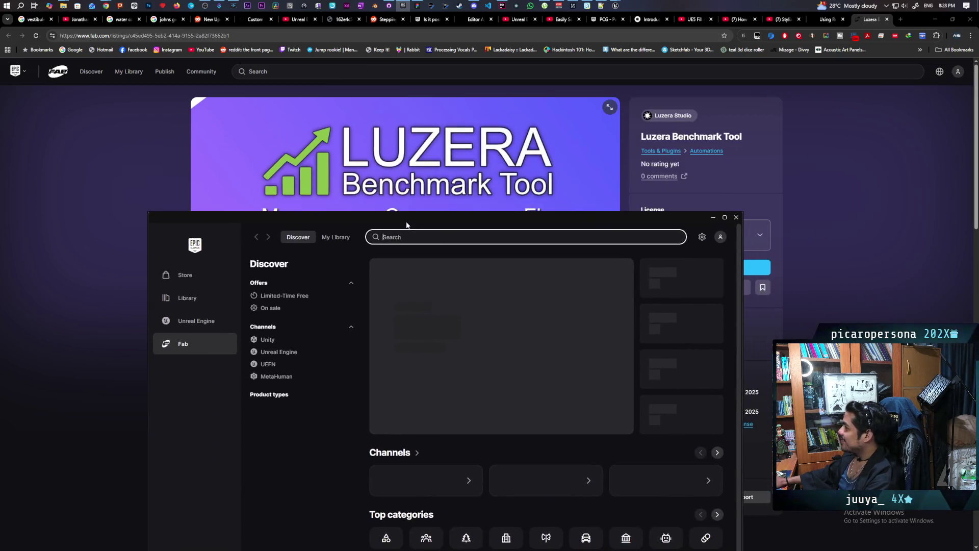
pyautogui.write('lu')
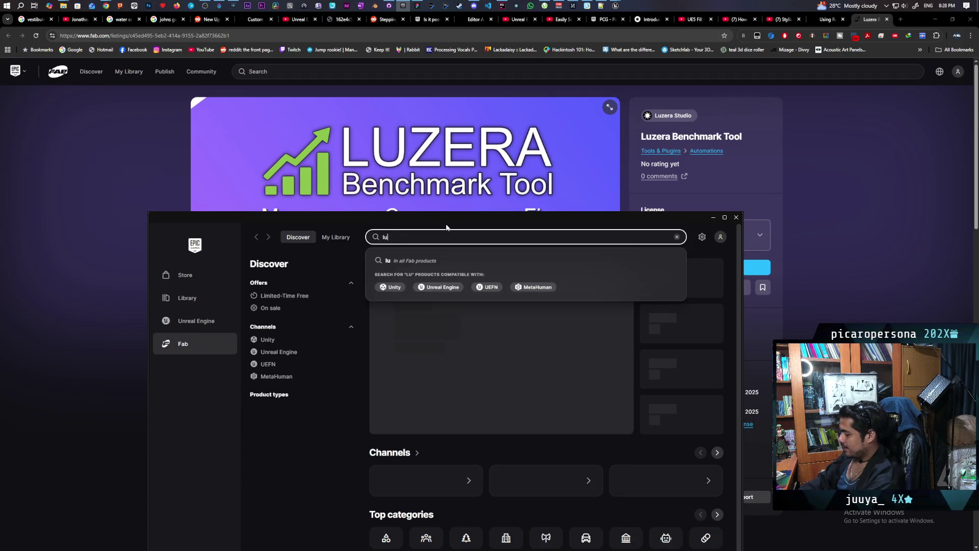
pyautogui.write('zera')
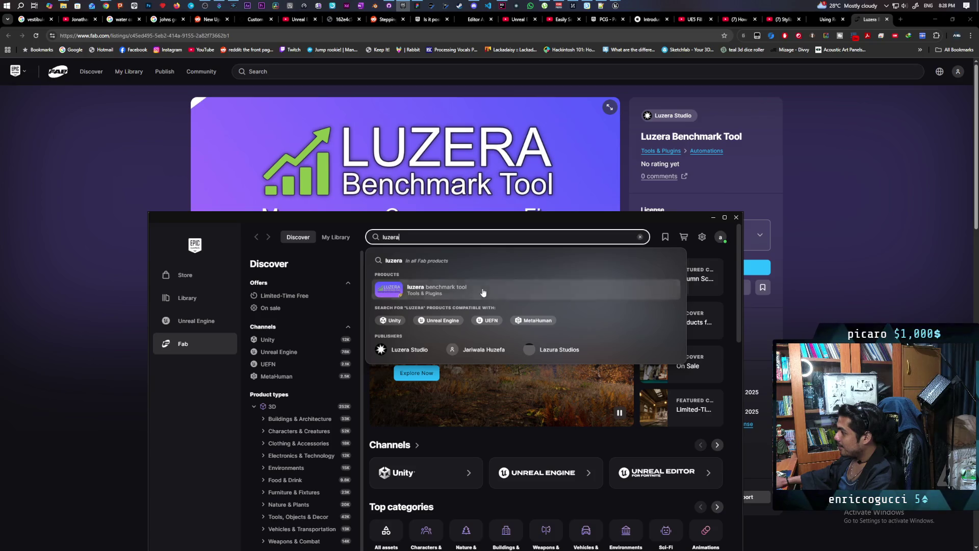
pyautogui.click(483, 292)
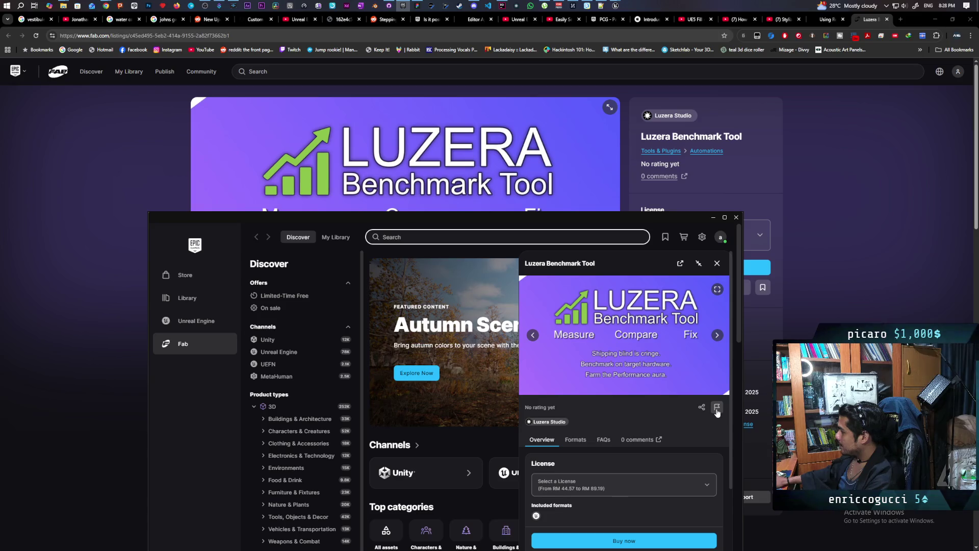
pyautogui.moveTo(664, 218); pyautogui.dragTo(694, 97)
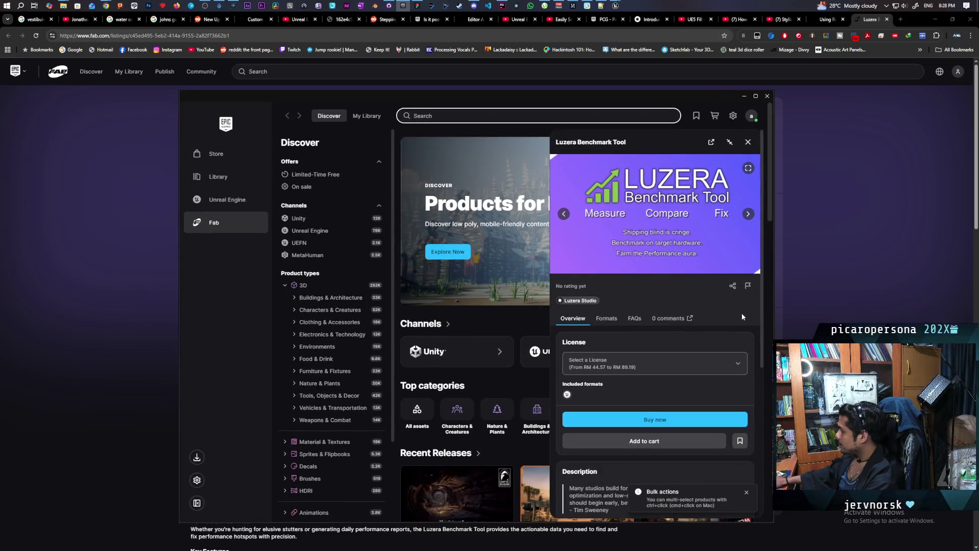
pyautogui.click(747, 287)
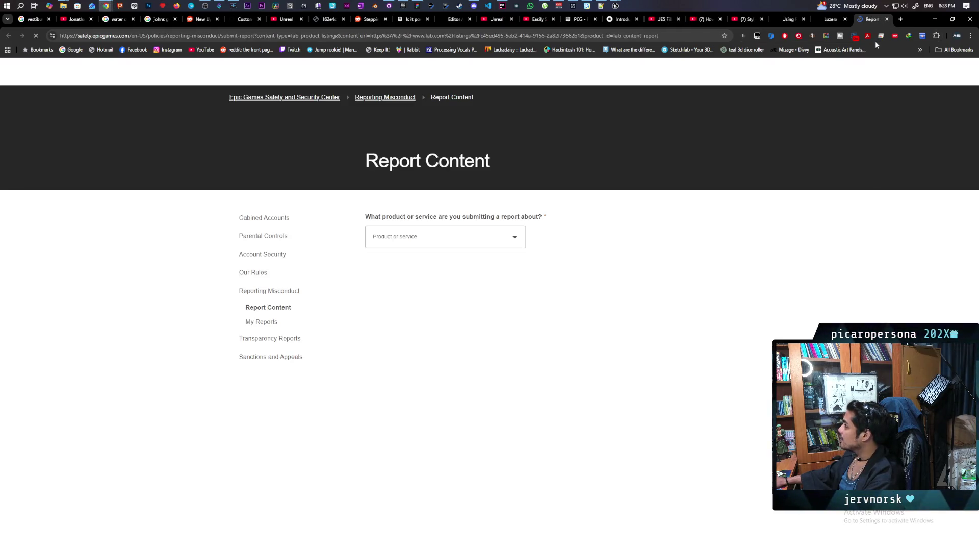
pyautogui.hotkey('ctrl', 'w')
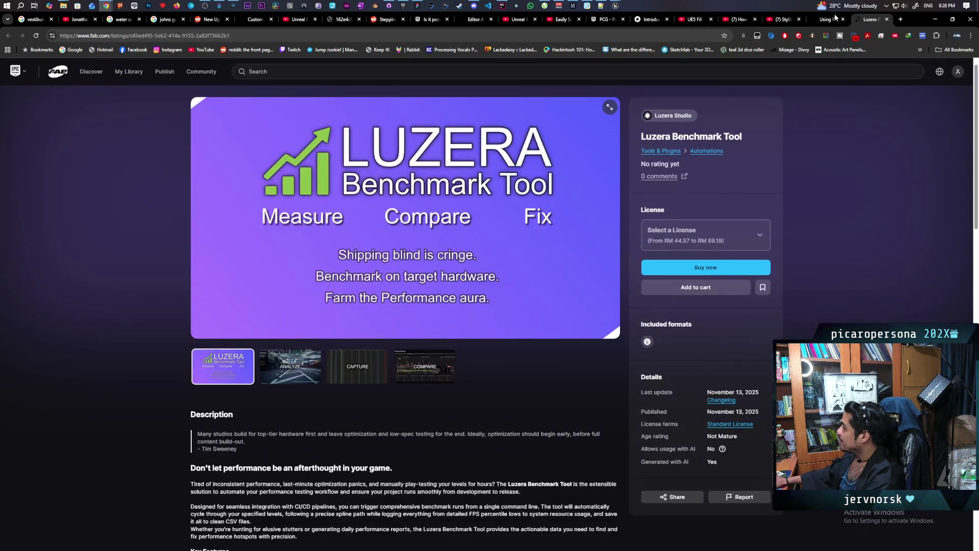
pyautogui.click(403, 5)
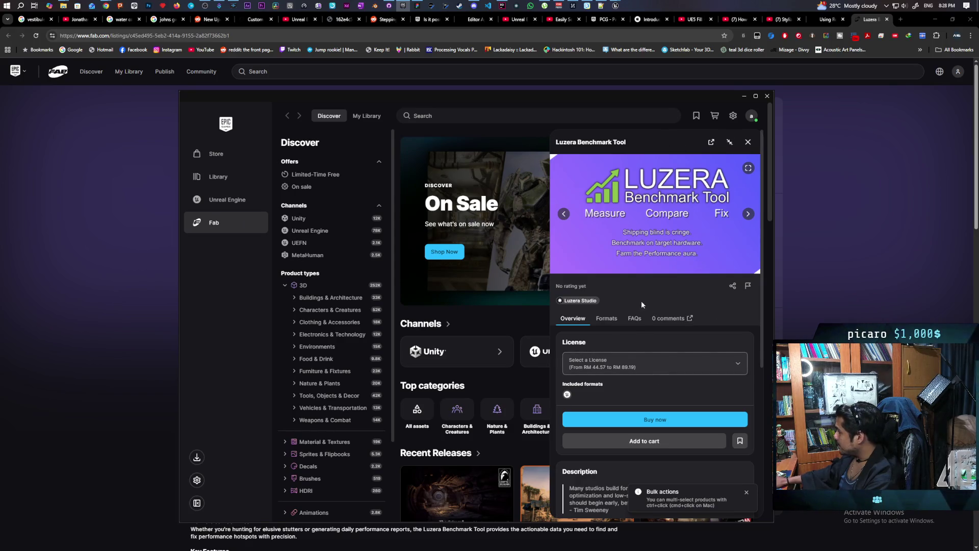
pyautogui.scroll(-2, 630, 291)
pyautogui.scroll(-1, 629, 288)
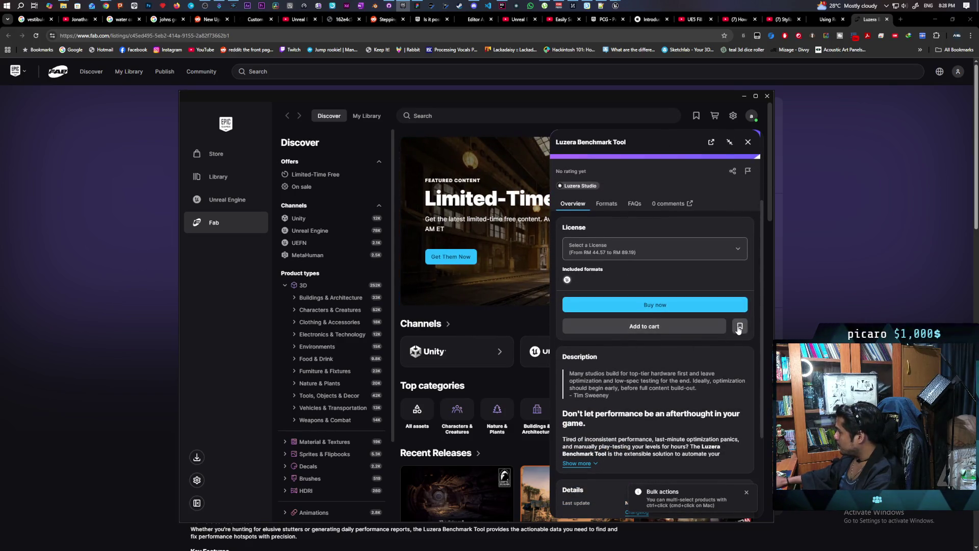
pyautogui.scroll(3, 663, 327)
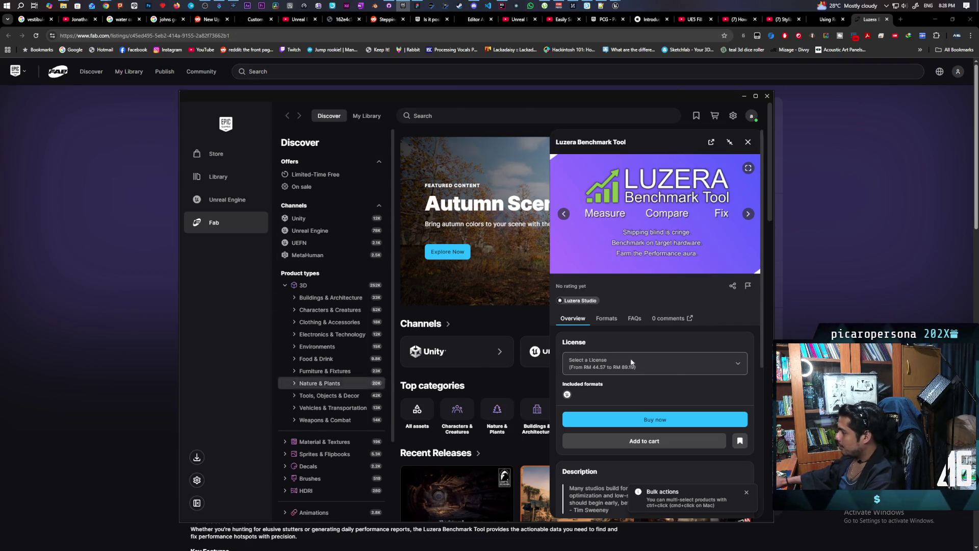
pyautogui.moveTo(617, 8)
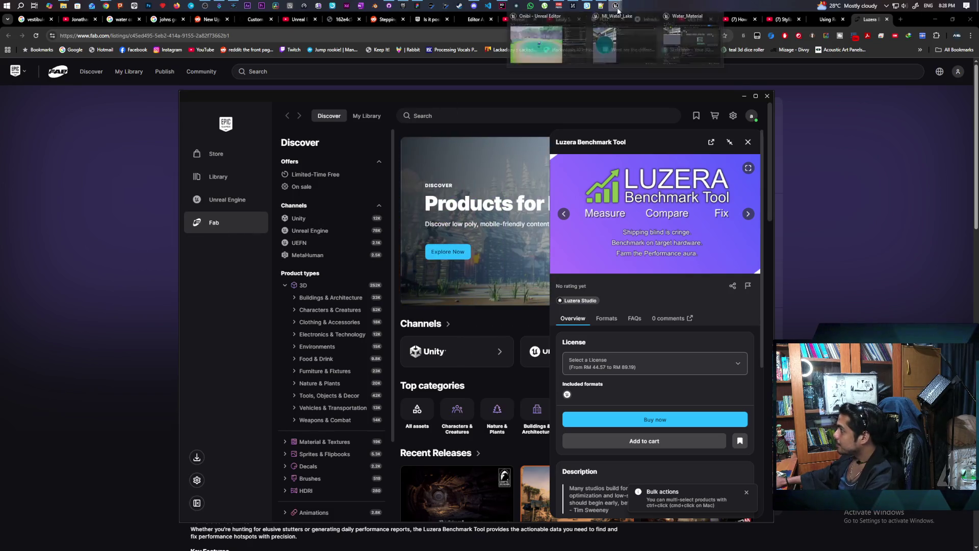
pyautogui.click(605, 43)
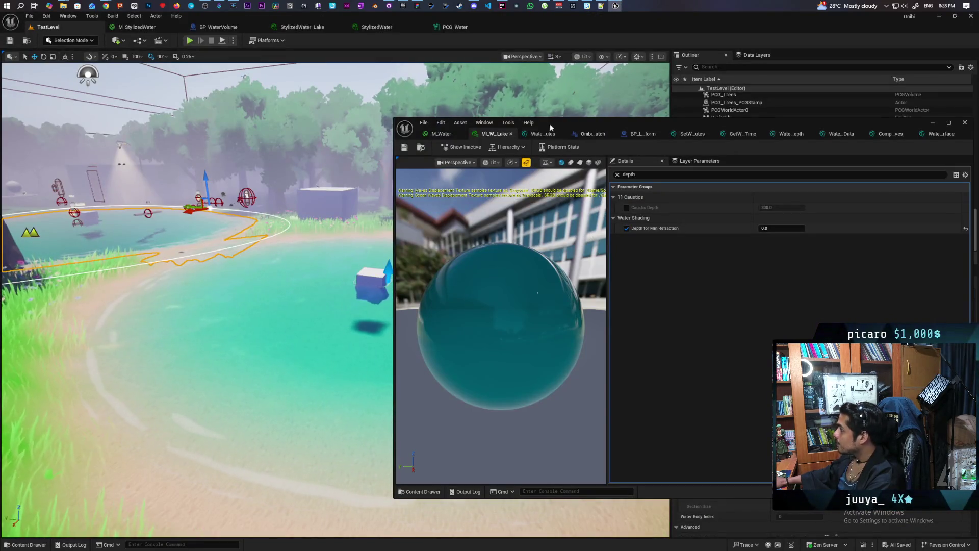
# Commit the three water asset changes to Main as 'got refraction working' and push to origin.
pyautogui.moveTo(559, 123); pyautogui.dragTo(487, 298)
pyautogui.click(389, 5)
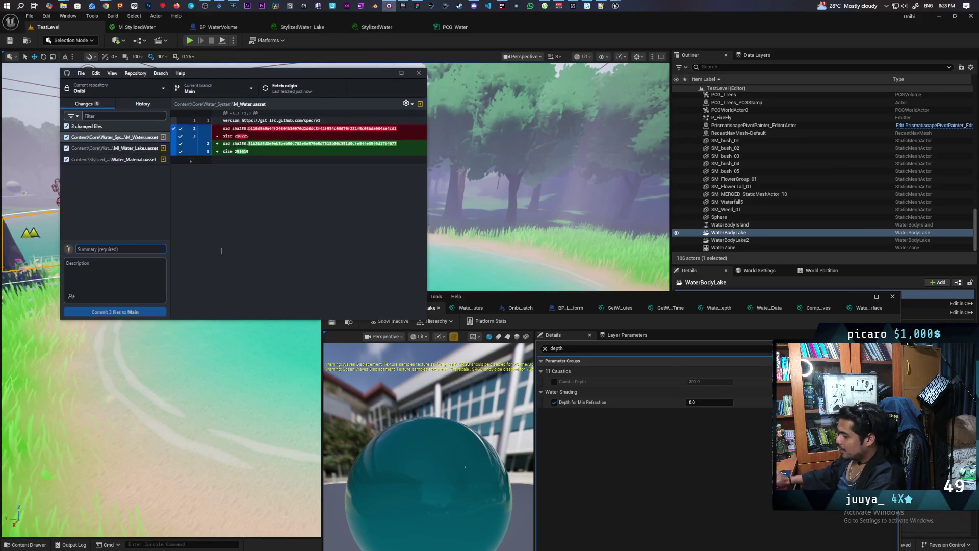
pyautogui.write('got')
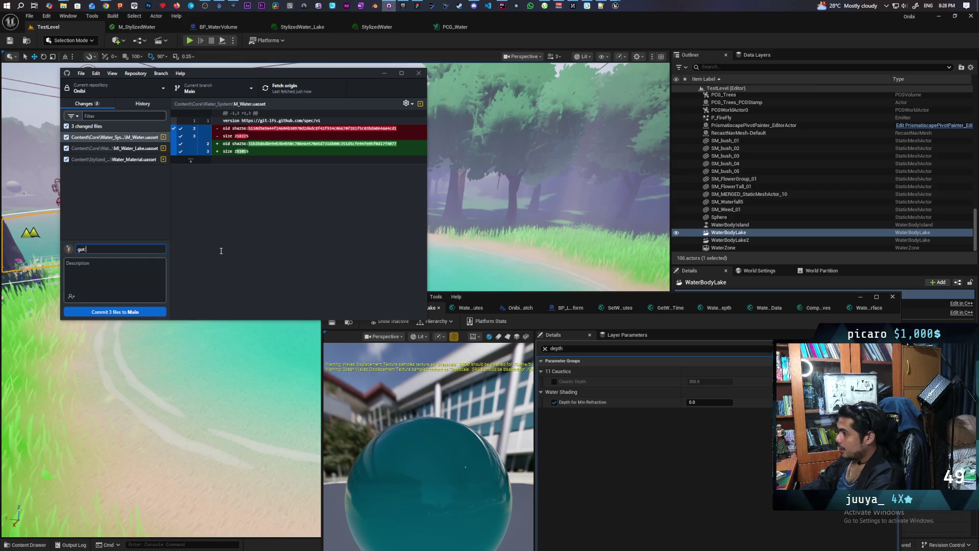
pyautogui.write(' refraction wo')
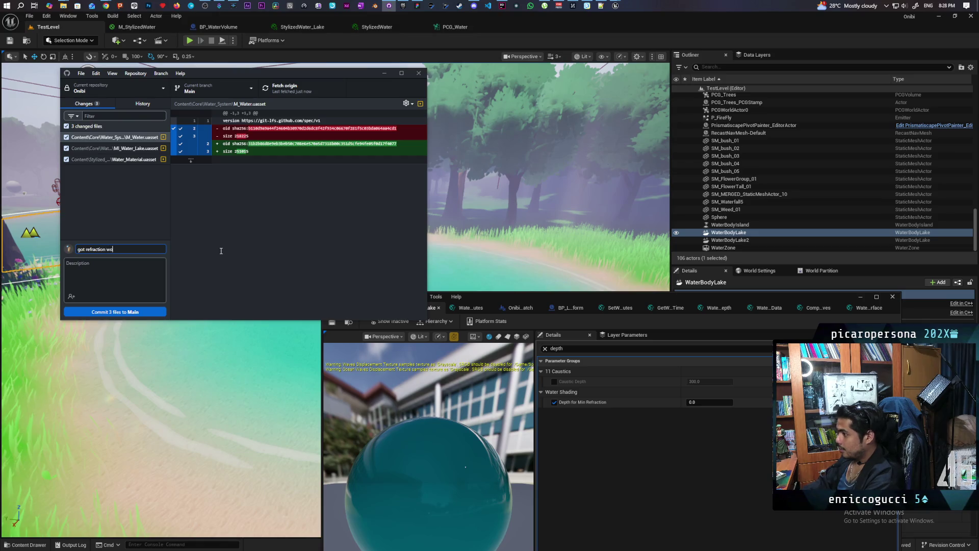
pyautogui.write('rking')
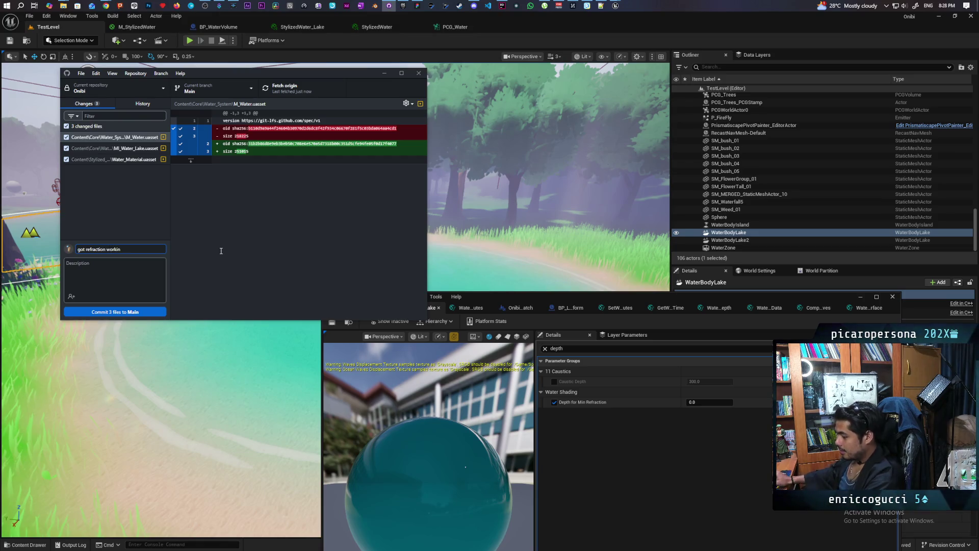
pyautogui.click(156, 310)
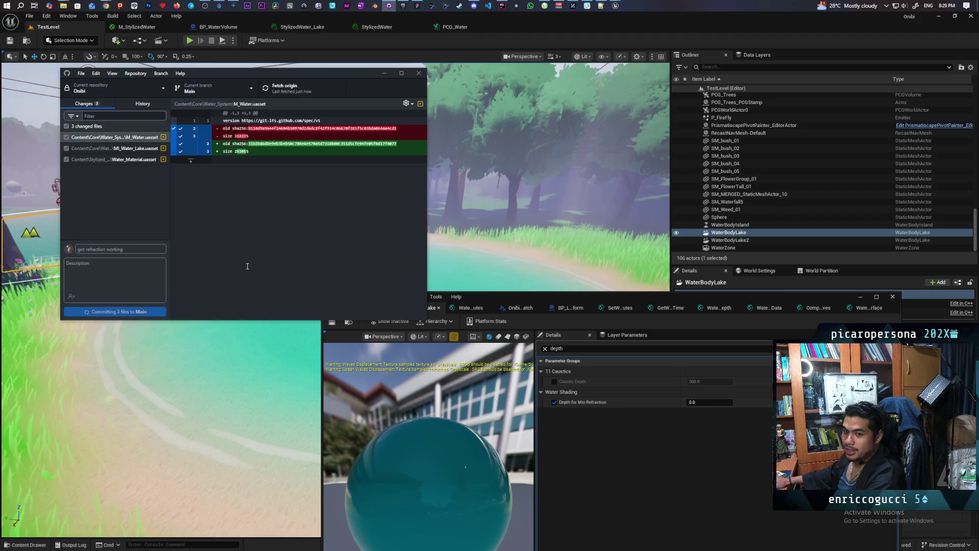
pyautogui.click(303, 99)
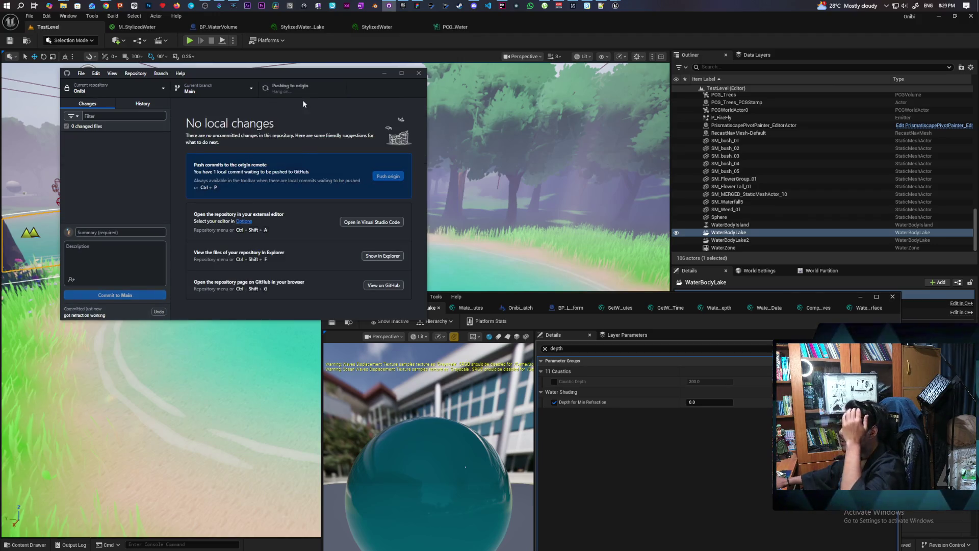
pyautogui.click(474, 6)
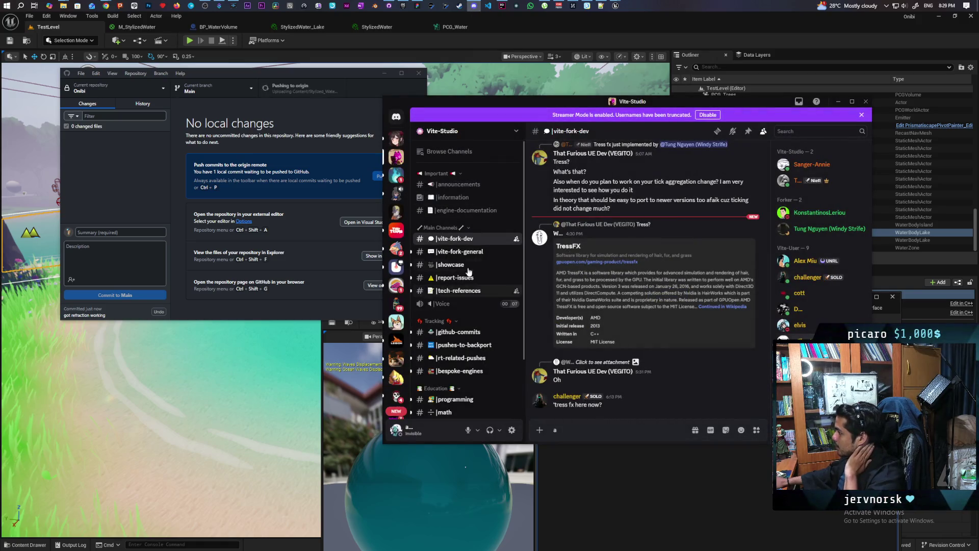
# Open the #youtube-time channel on the Aniflow Interactive Discord server.
pyautogui.click(396, 175)
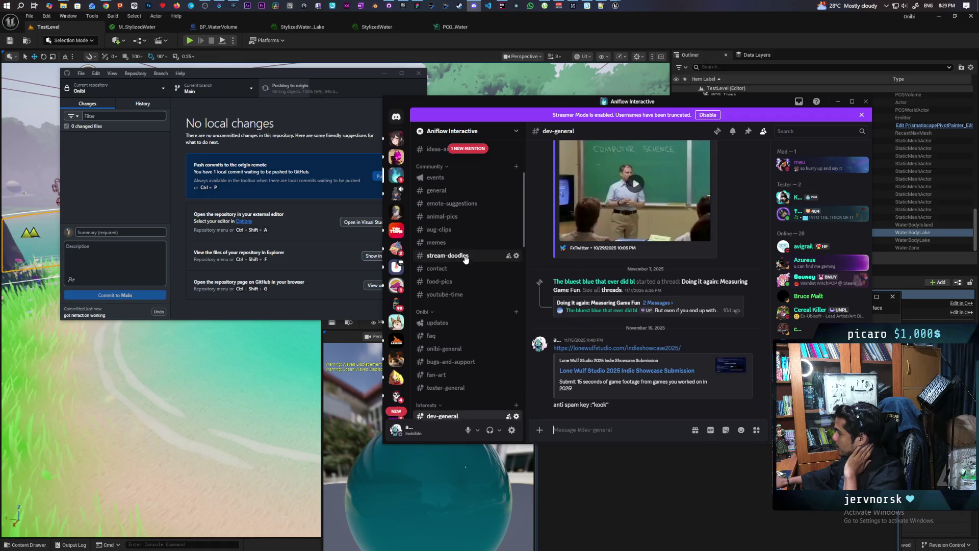
pyautogui.scroll(-1, 480, 280)
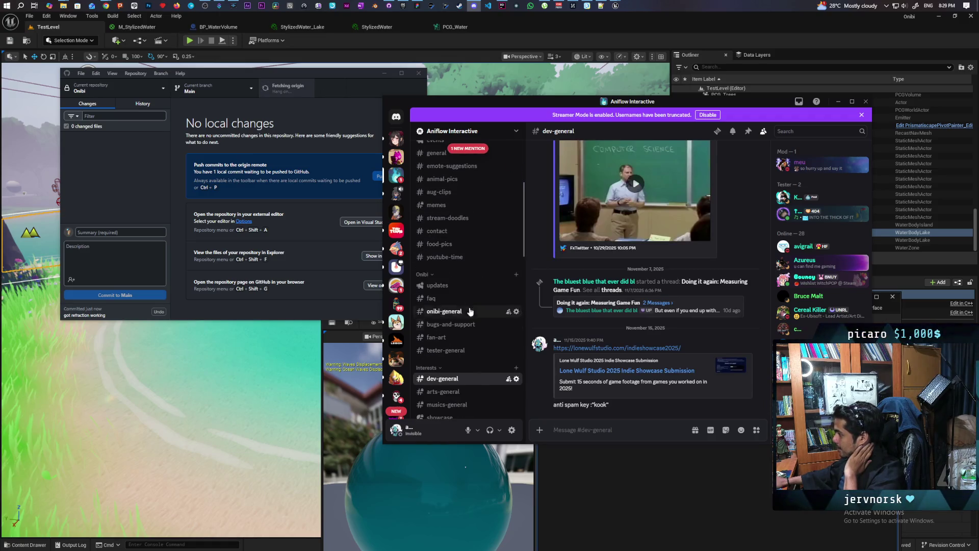
pyautogui.click(461, 257)
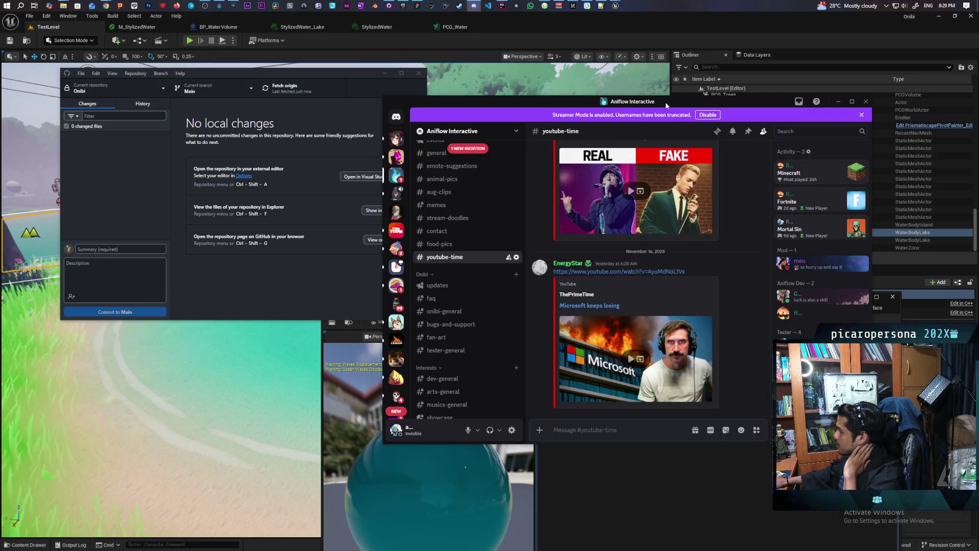
# Scroll back through the #youtube-time chat history, then return to Unreal Editor.
pyautogui.moveTo(665, 105); pyautogui.dragTo(583, 113)
pyautogui.scroll(3, 613, 328)
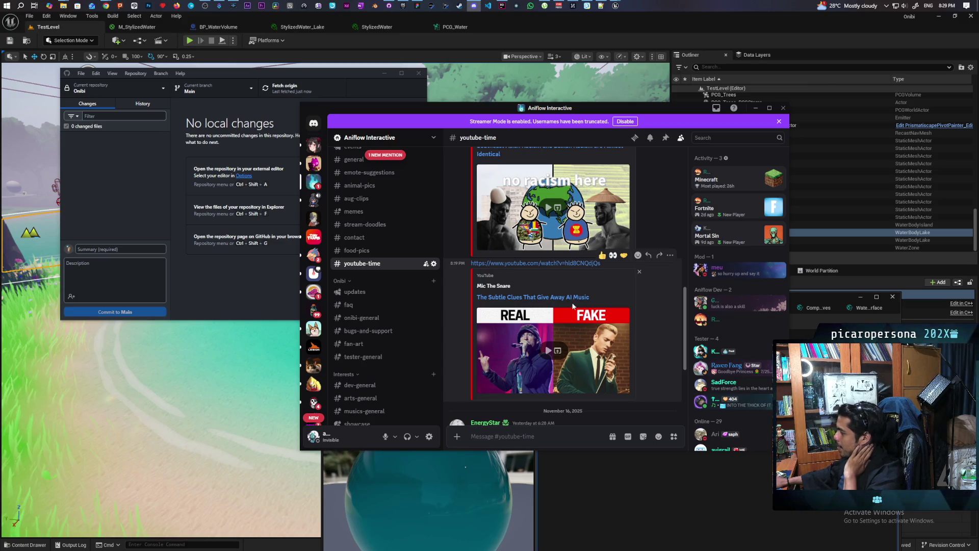
pyautogui.scroll(3, 574, 311)
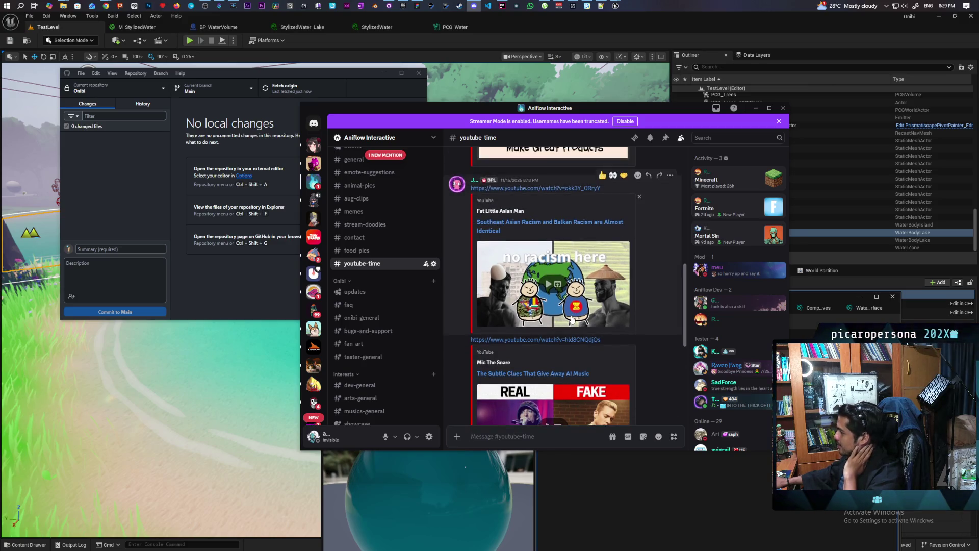
pyautogui.scroll(2, 571, 316)
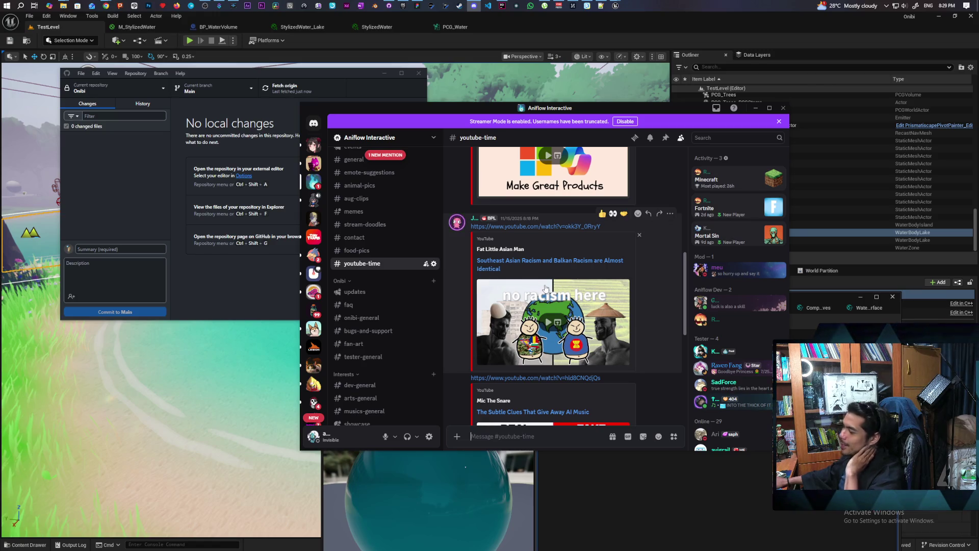
pyautogui.scroll(3, 546, 289)
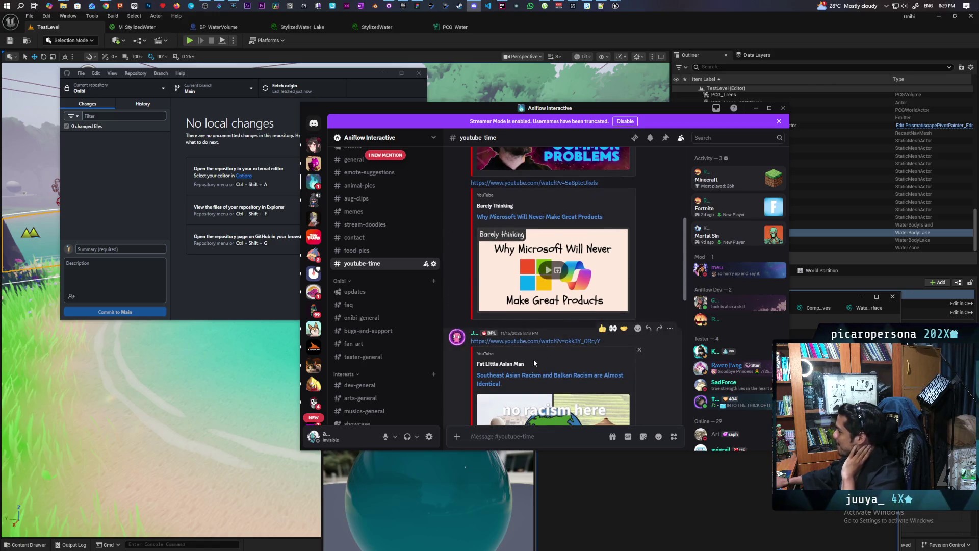
pyautogui.scroll(2, 534, 360)
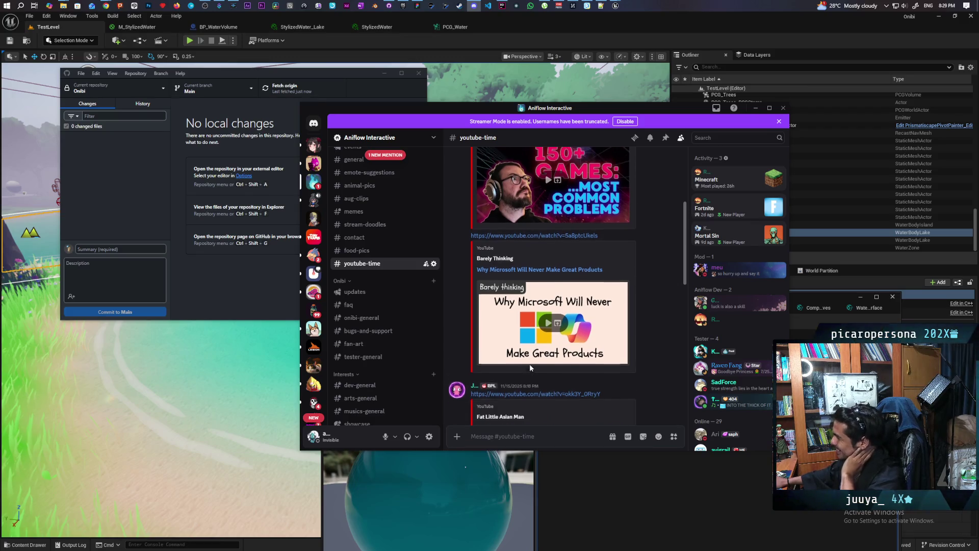
pyautogui.scroll(1, 530, 363)
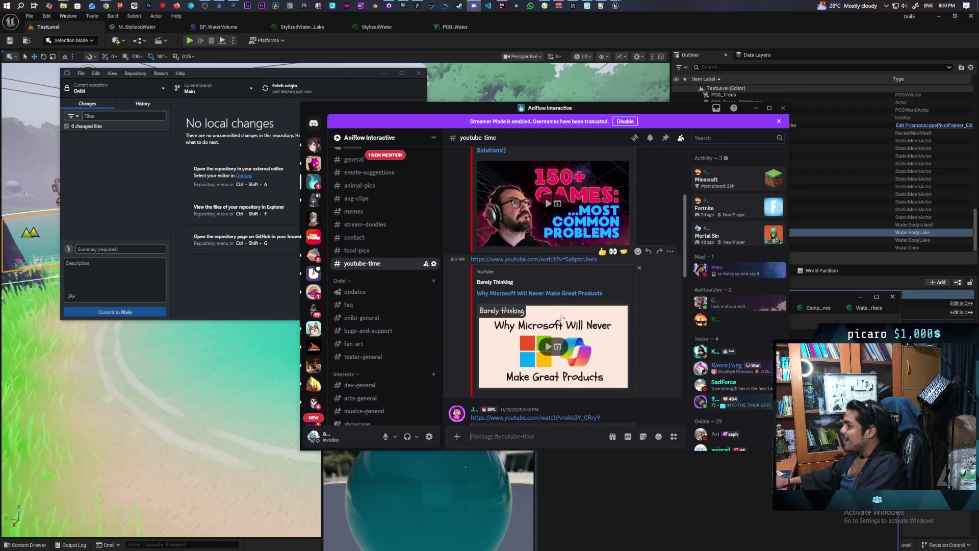
pyautogui.scroll(2, 556, 315)
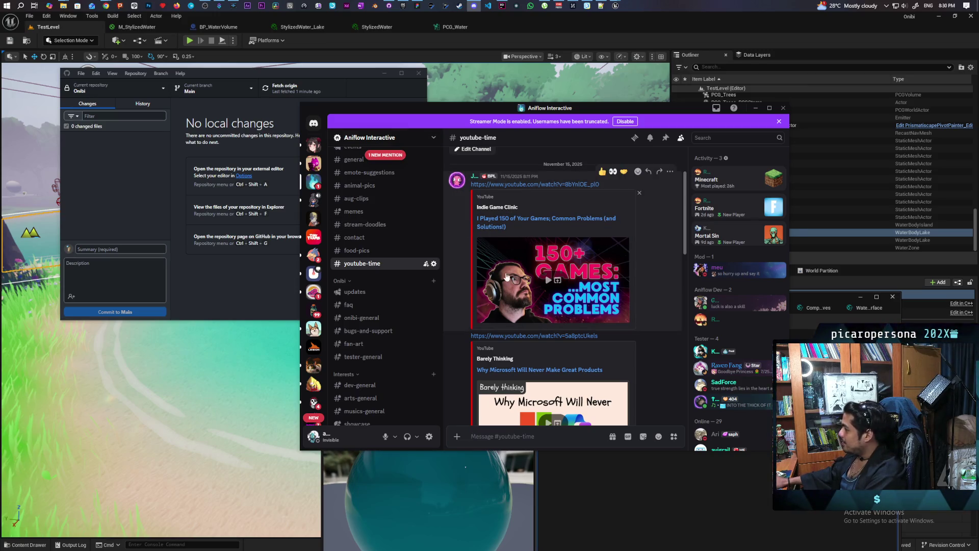
pyautogui.click(565, 38)
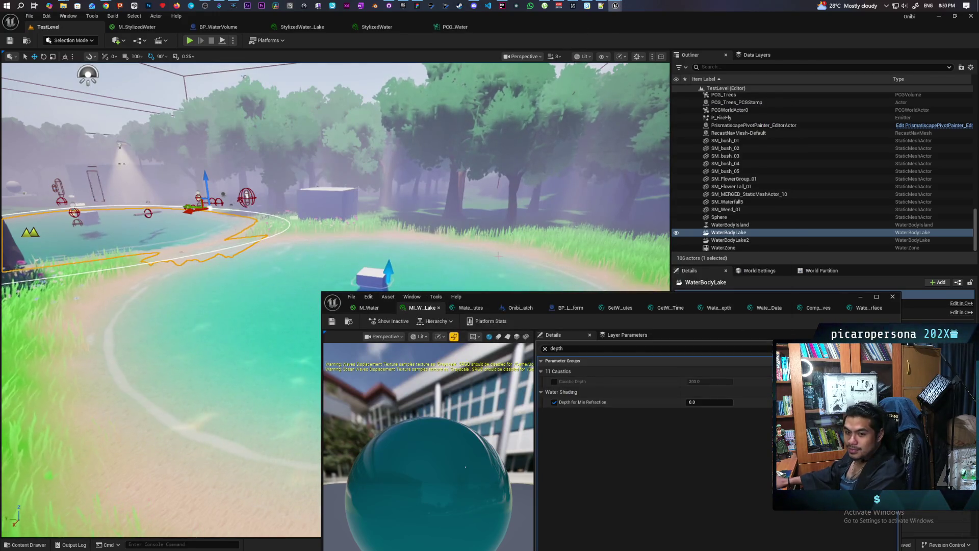
# Minimize the lake material editor and load the BaseMap level from the Content Drawer's Levels folder.
pyautogui.moveTo(530, 304)
pyautogui.mouseDown()
pyautogui.moveTo(497, 199)
pyautogui.moveTo(503, 136)
pyautogui.moveTo(513, 166)
pyautogui.moveTo(361, 127)
pyautogui.moveTo(397, 131)
pyautogui.mouseUp()
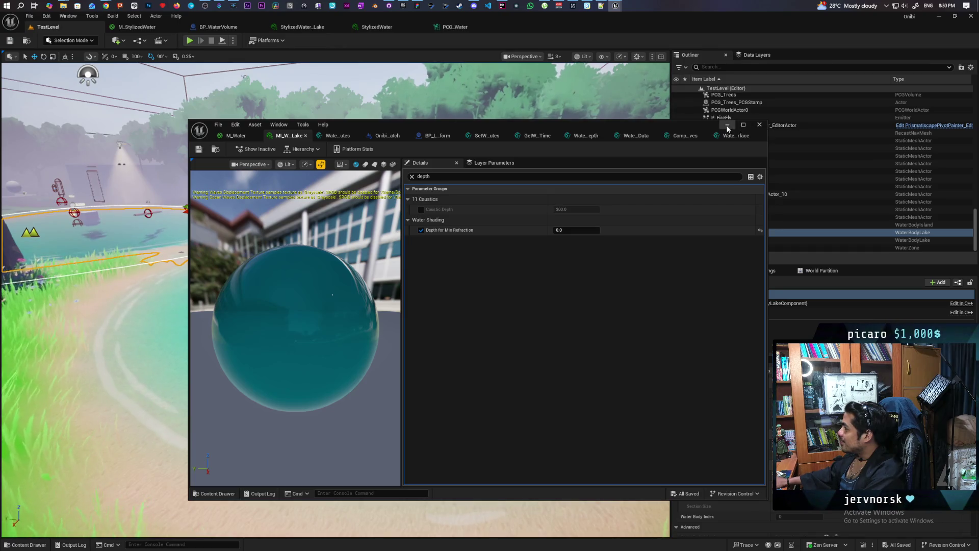
pyautogui.click(728, 125)
pyautogui.press('w')
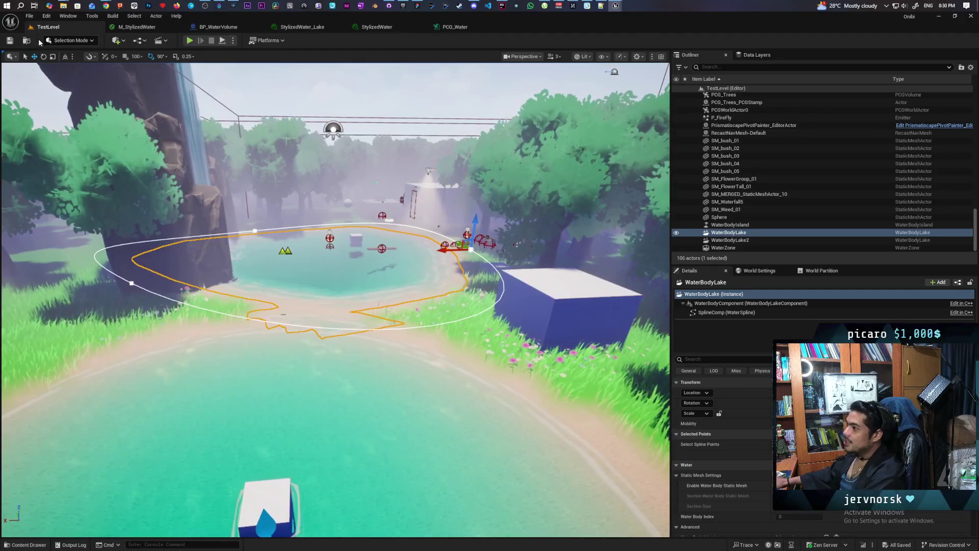
pyautogui.hotkey('ctrl', 'space')
pyautogui.click(266, 406)
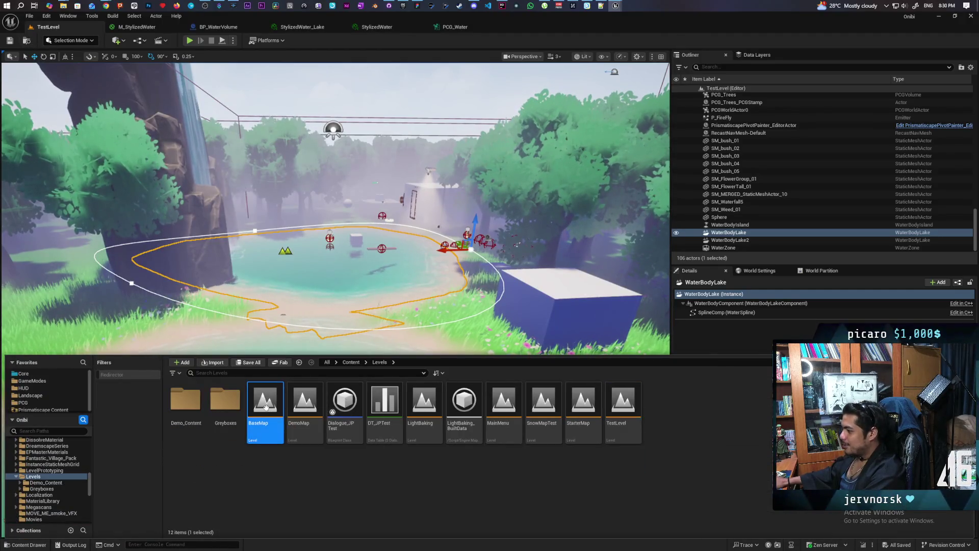
pyautogui.doubleClick(277, 405)
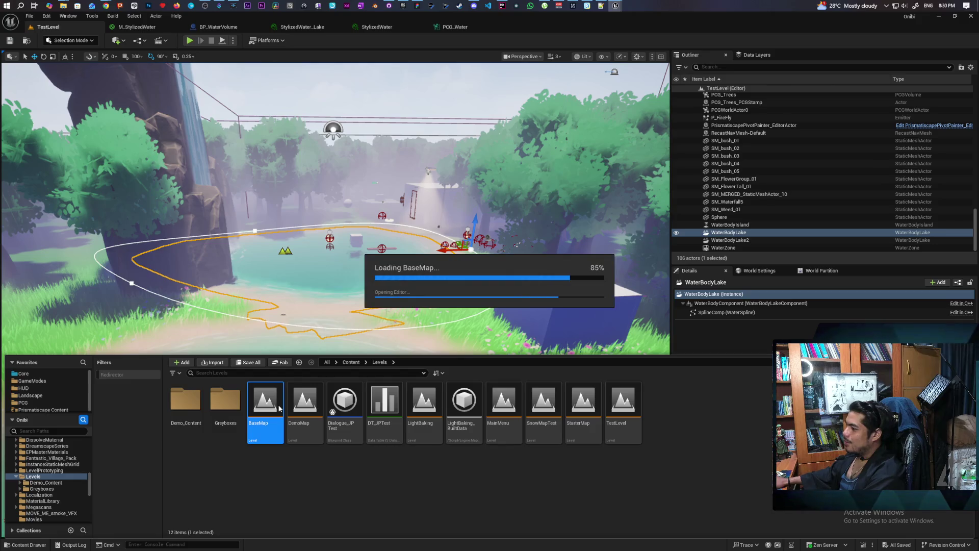